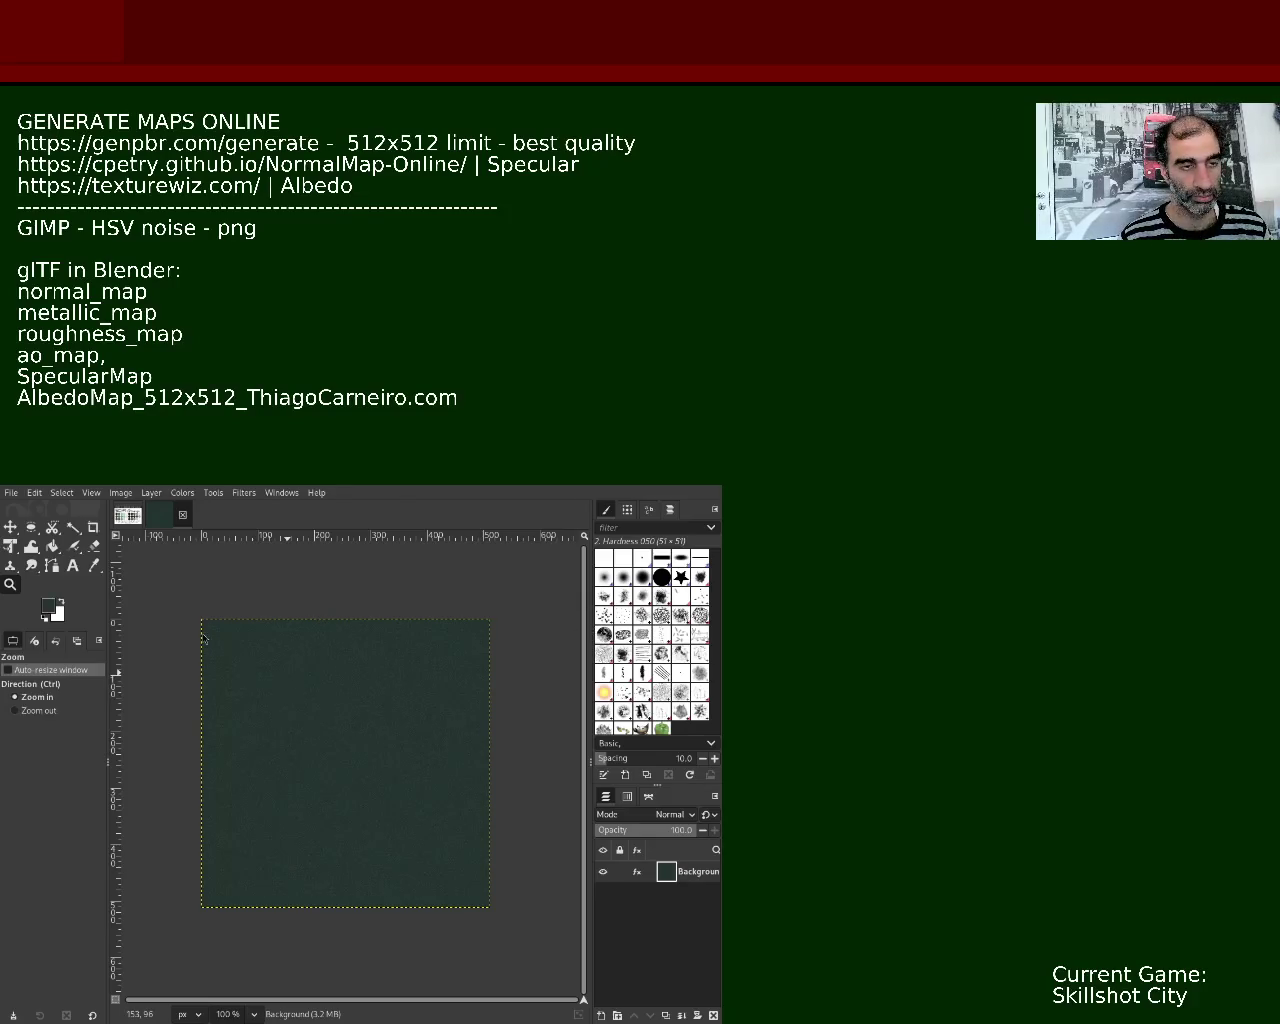
- Drag the SCI-FI Grunge palette picture into GIMP to open it as a separate image
drag(170, 547, 127, 532)
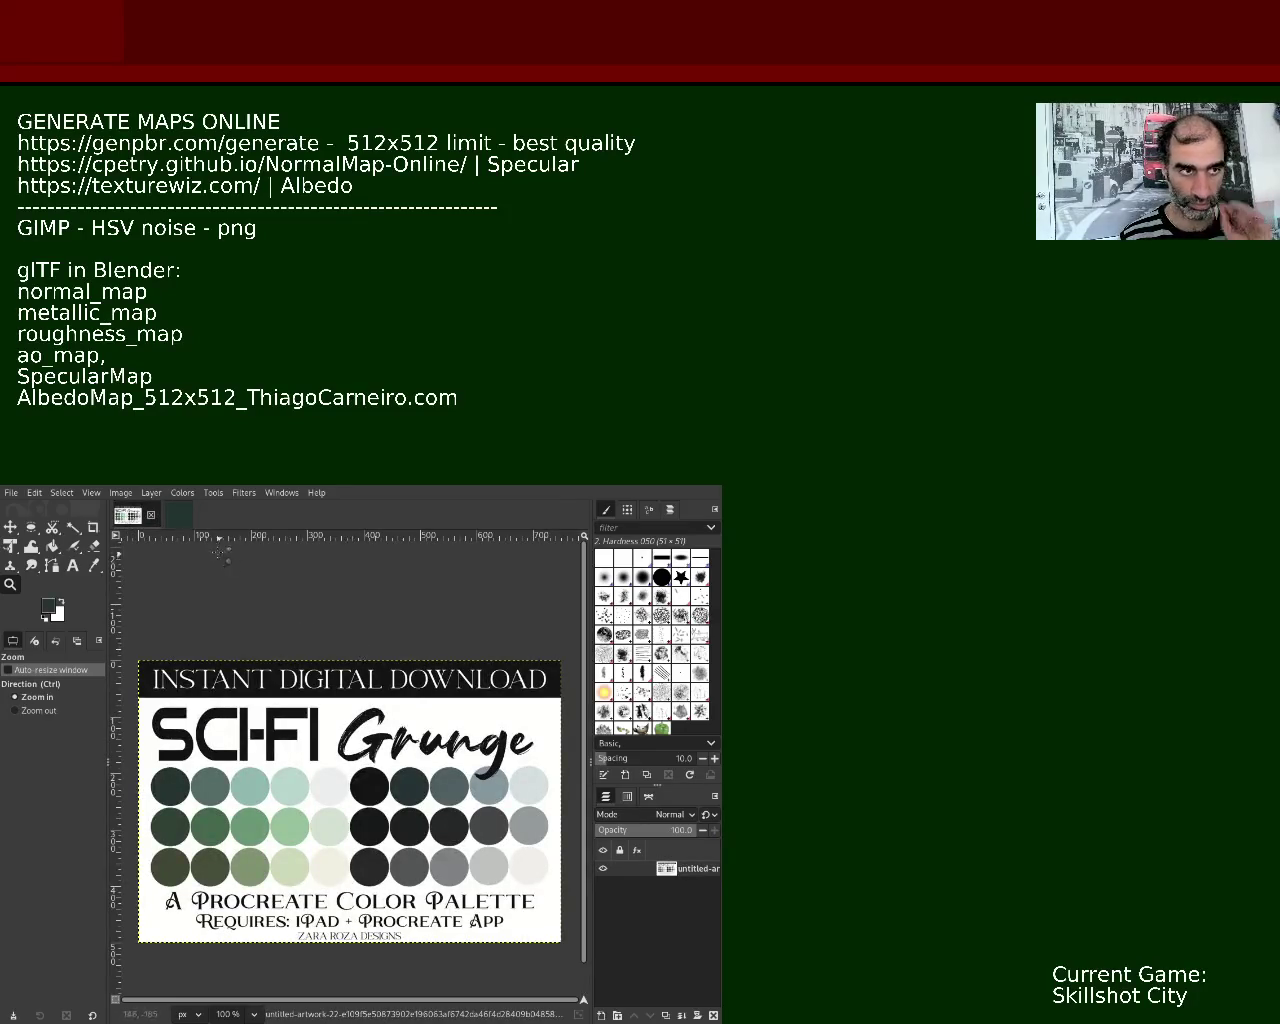
- Switch GIMP back to the dark green noise-filled canvas
click(172, 515)
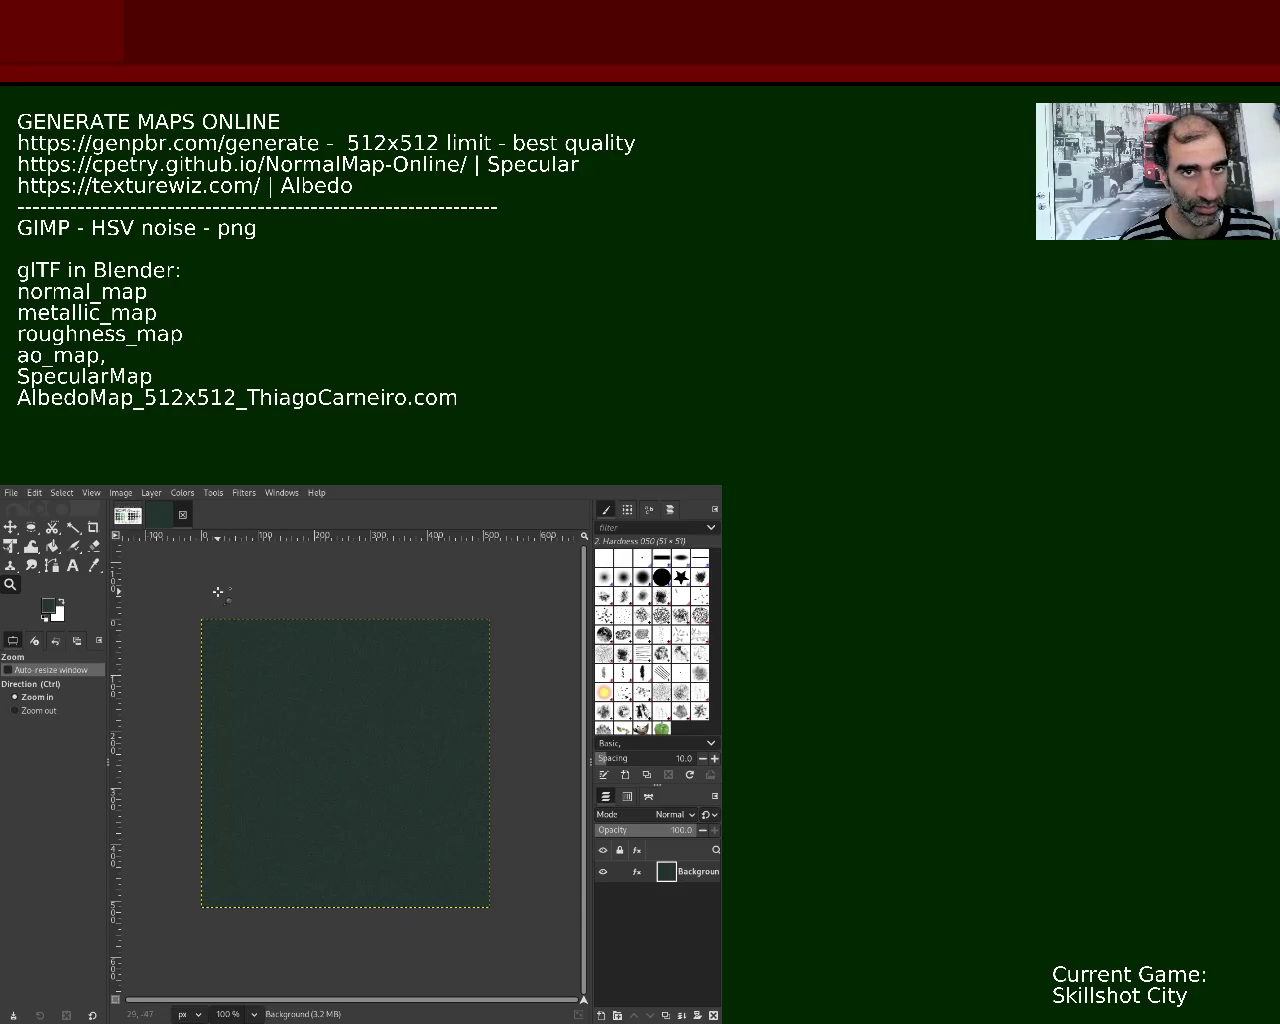
key(ctrl)
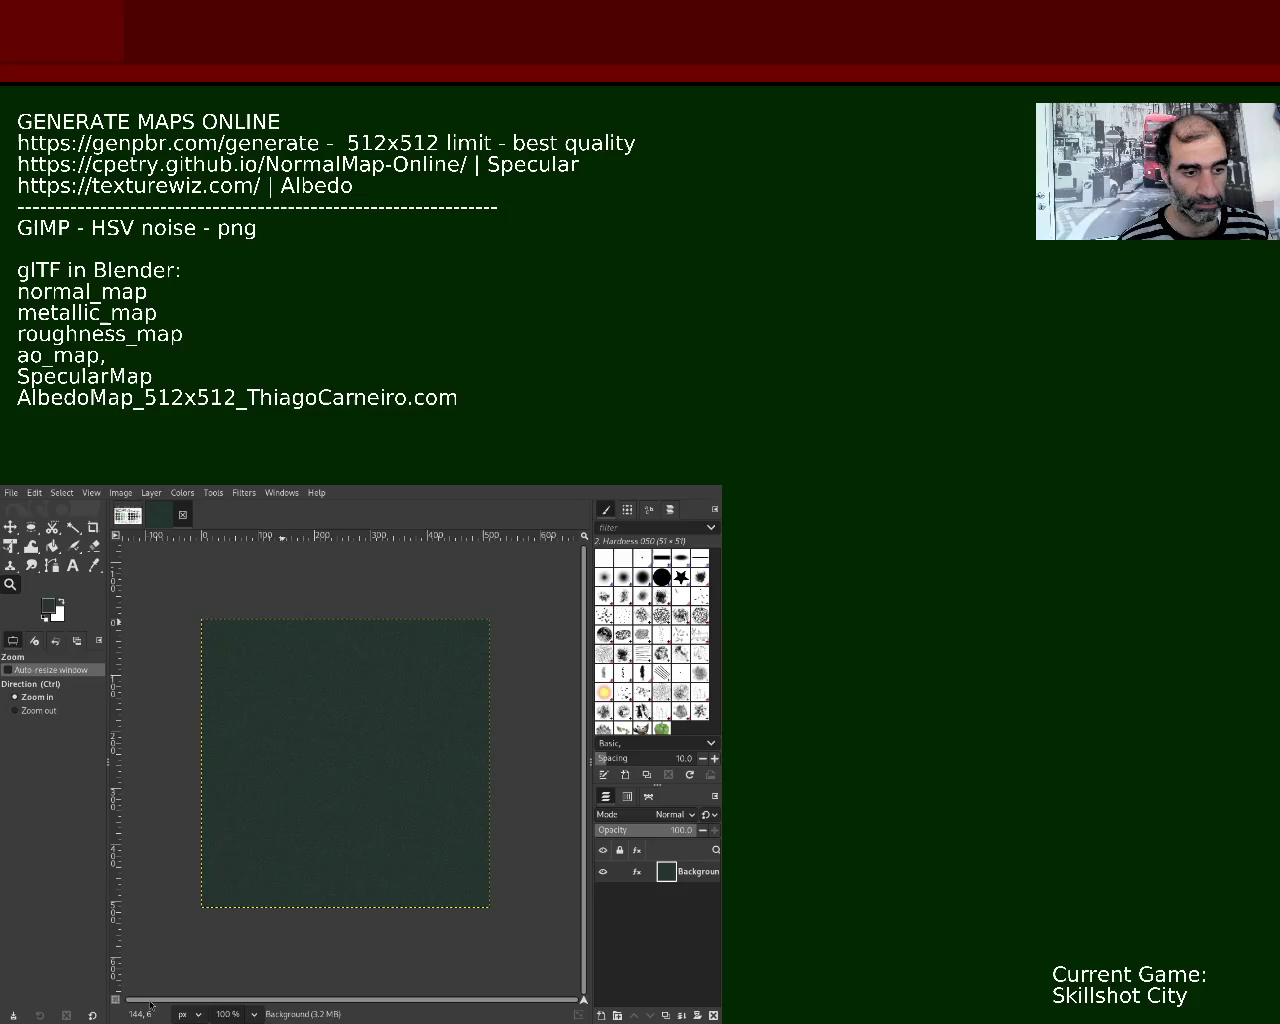
key(alt+Tab)
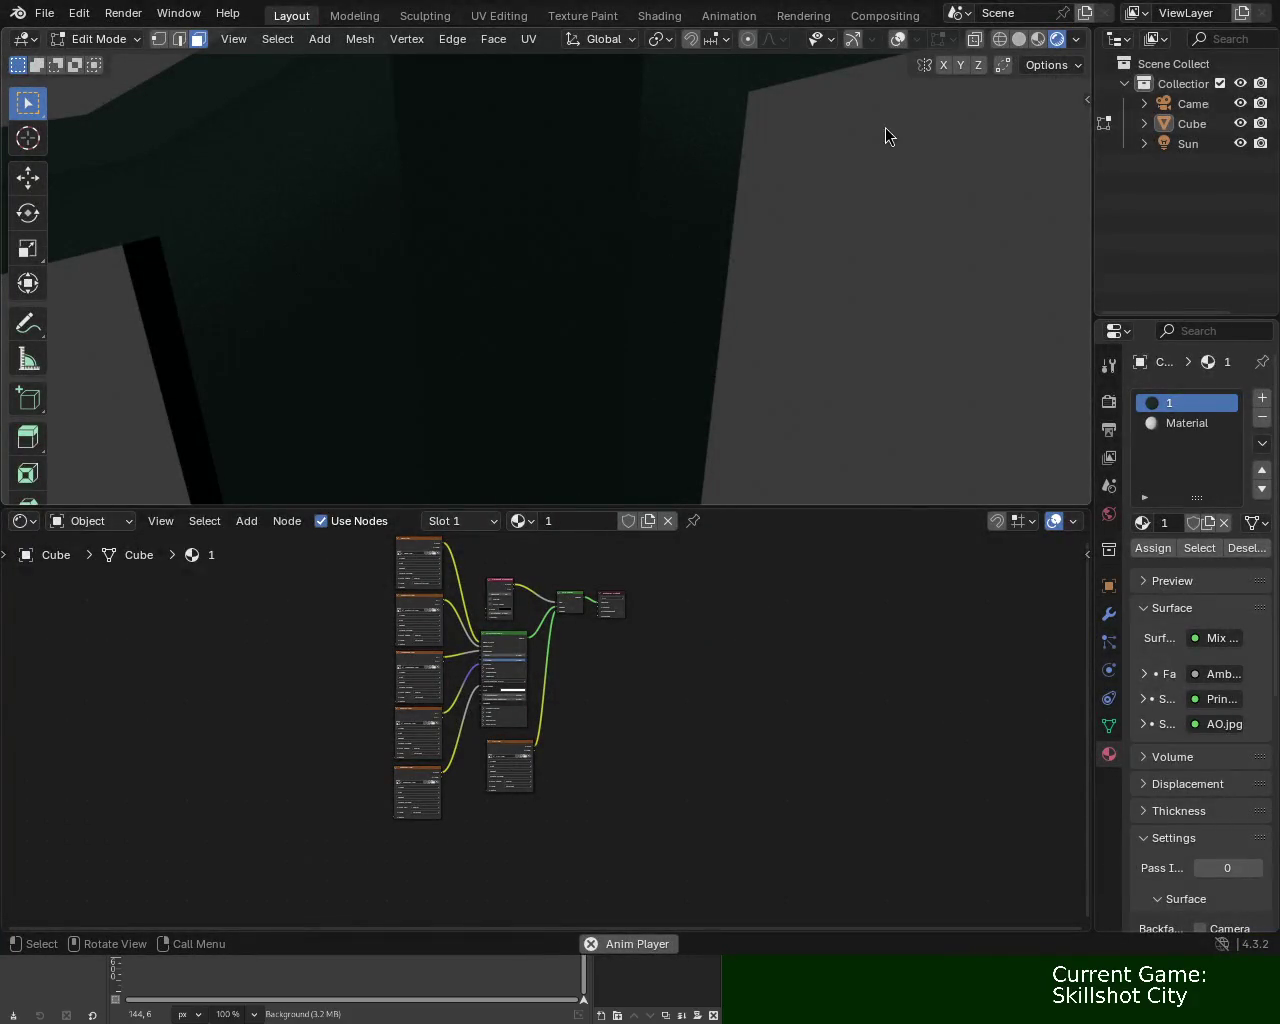
- Enlarge and zoom the Shader Editor until the base.jpg and metallic.jpg texture nodes are readable
alt+drag(886, 131, 876, 243)
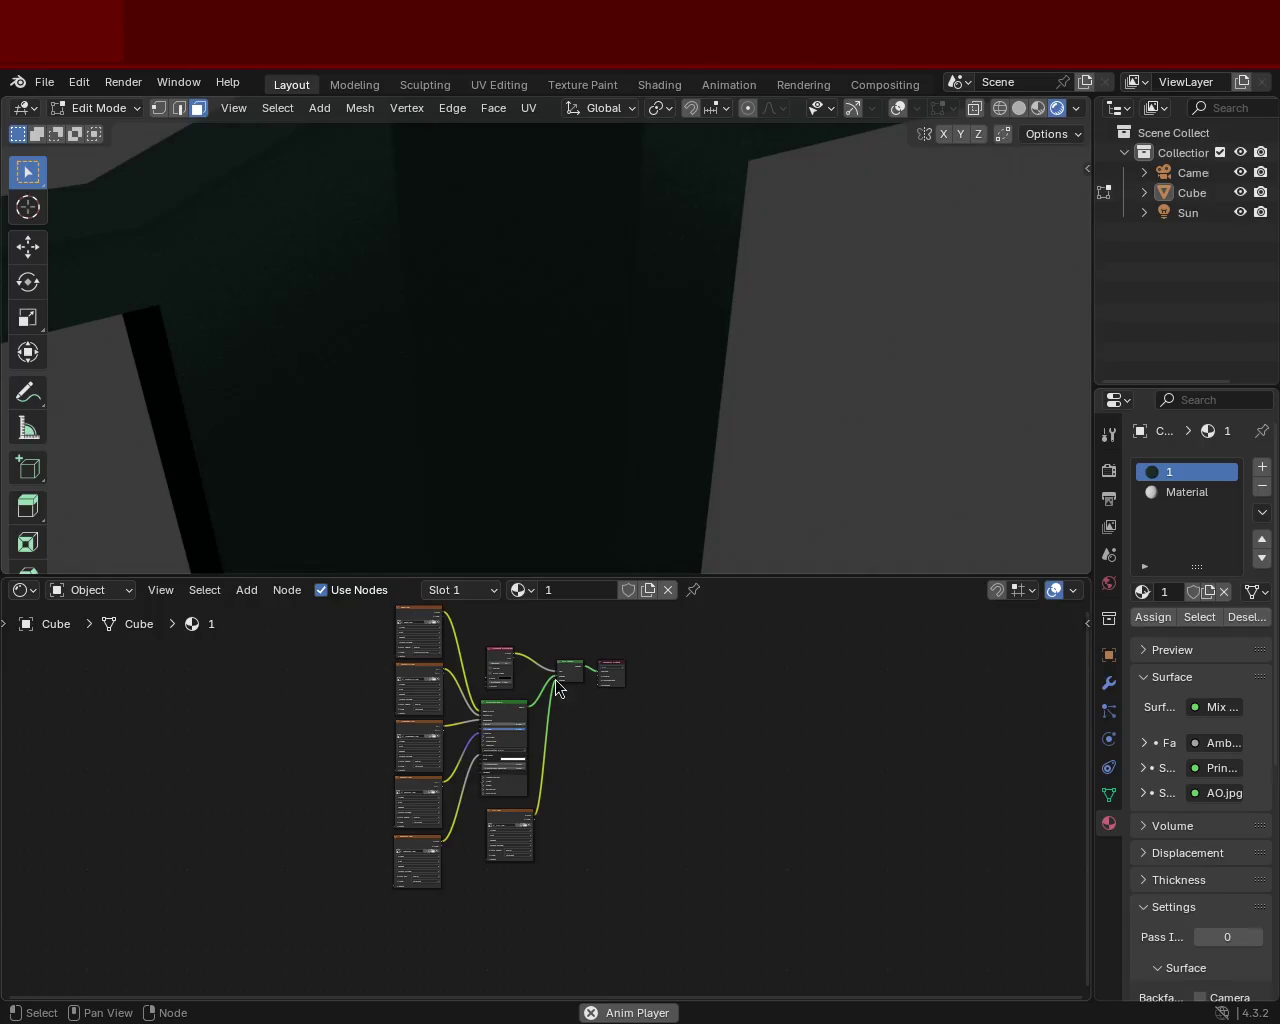
drag(619, 577, 632, 402)
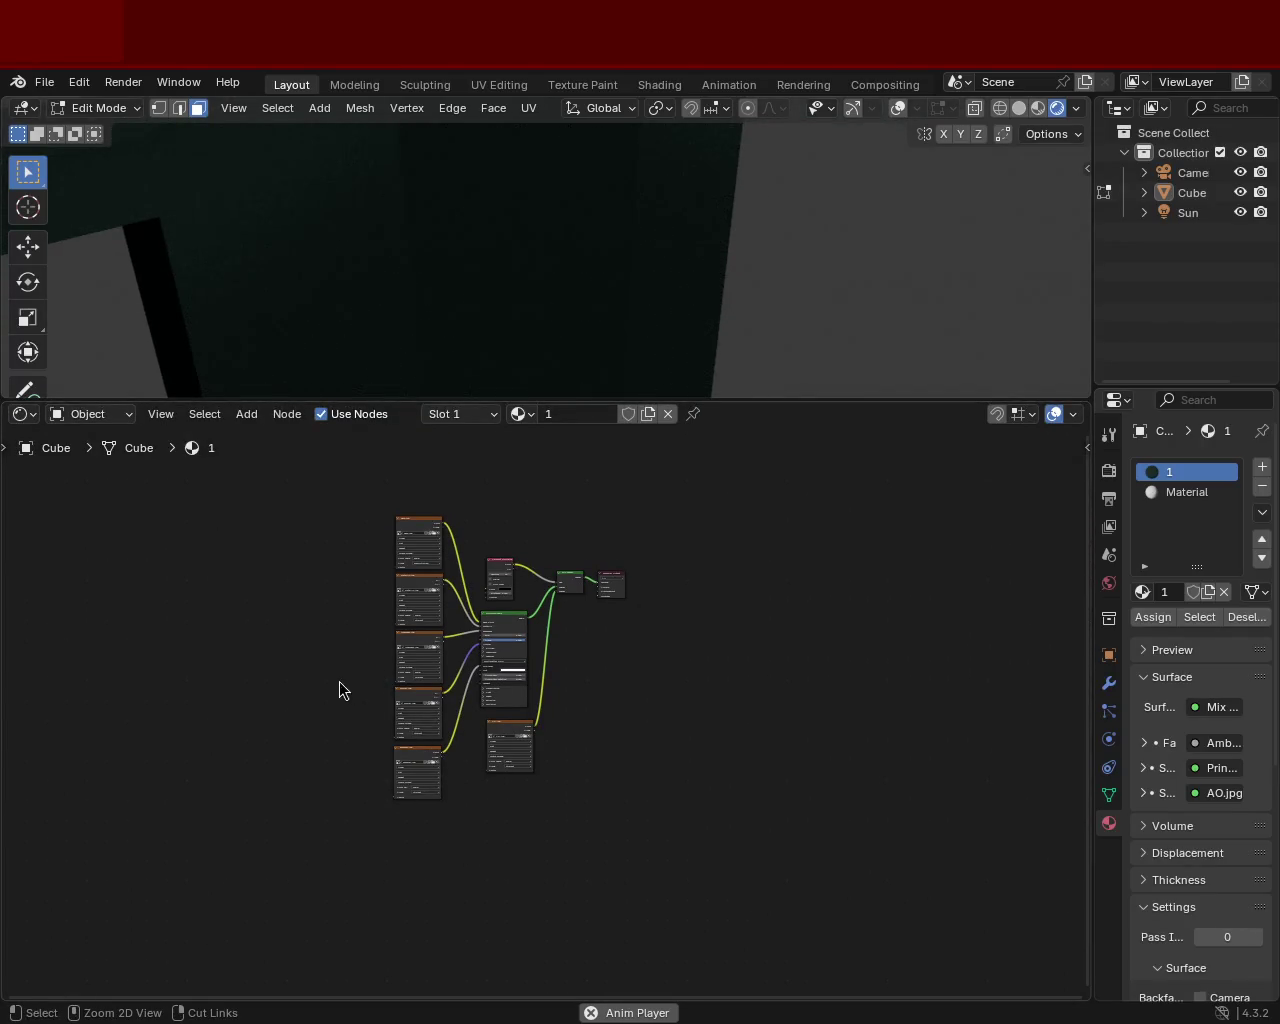
scroll(323, 574, up, 1)
mouse_move(323, 574)
ctrl+middle_down()
mouse_move(552, 680)
mouse_move(597, 580)
mouse_move(826, 891)
ctrl+middle_up()
scroll(594, 651, up, 3)
scroll(491, 700, up, 1)
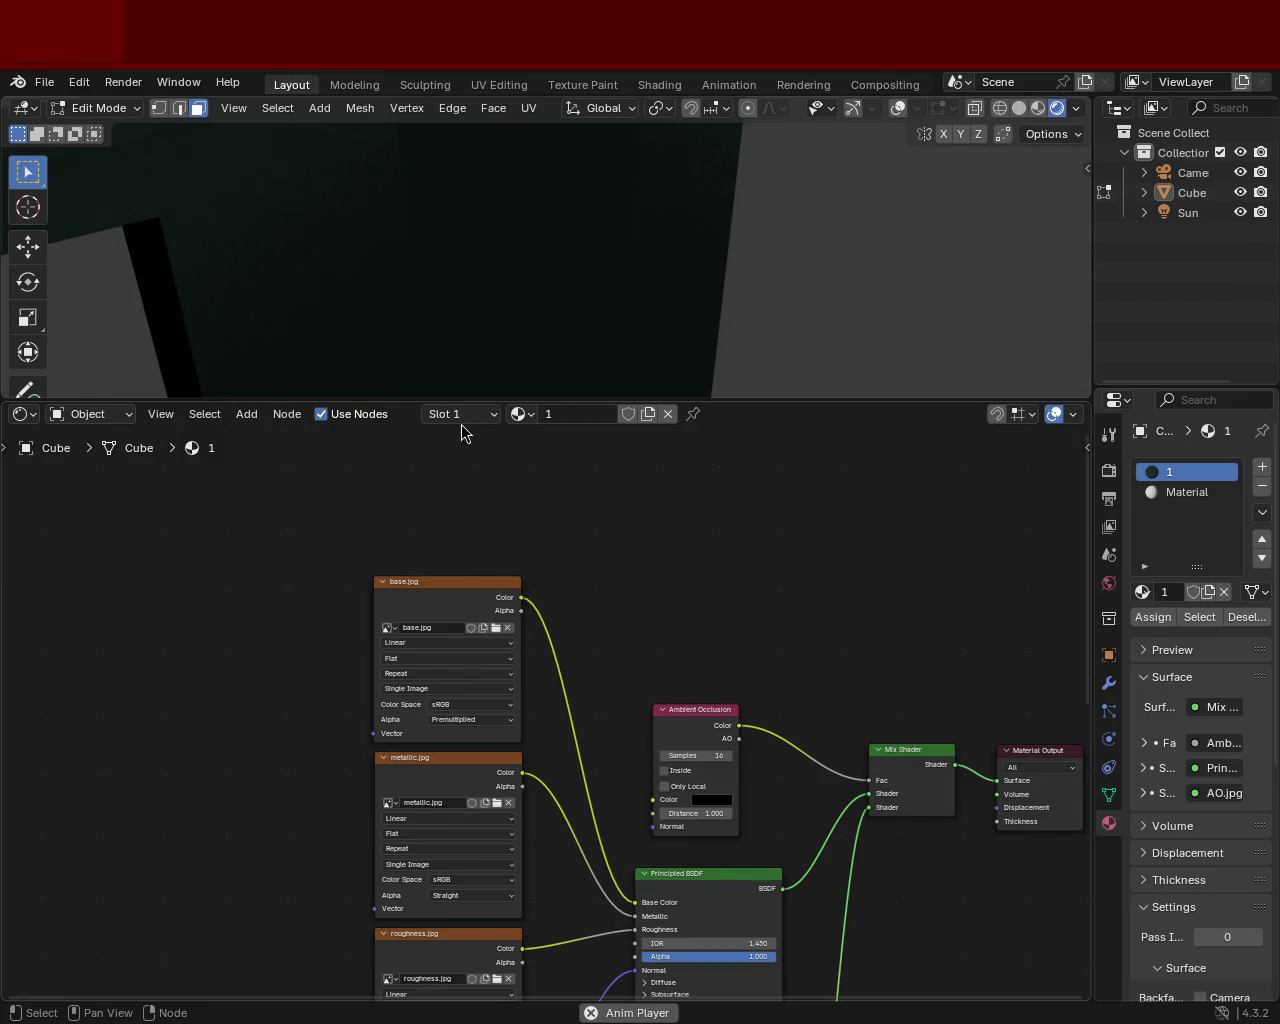
mouse_move(596, 270)
middle_down()
mouse_move(654, 304)
mouse_move(608, 214)
mouse_move(449, 200)
mouse_move(526, 251)
mouse_move(551, 250)
mouse_move(514, 214)
mouse_move(517, 177)
mouse_move(566, 189)
mouse_move(569, 213)
mouse_move(474, 237)
mouse_move(477, 194)
mouse_move(757, 377)
middle_up()
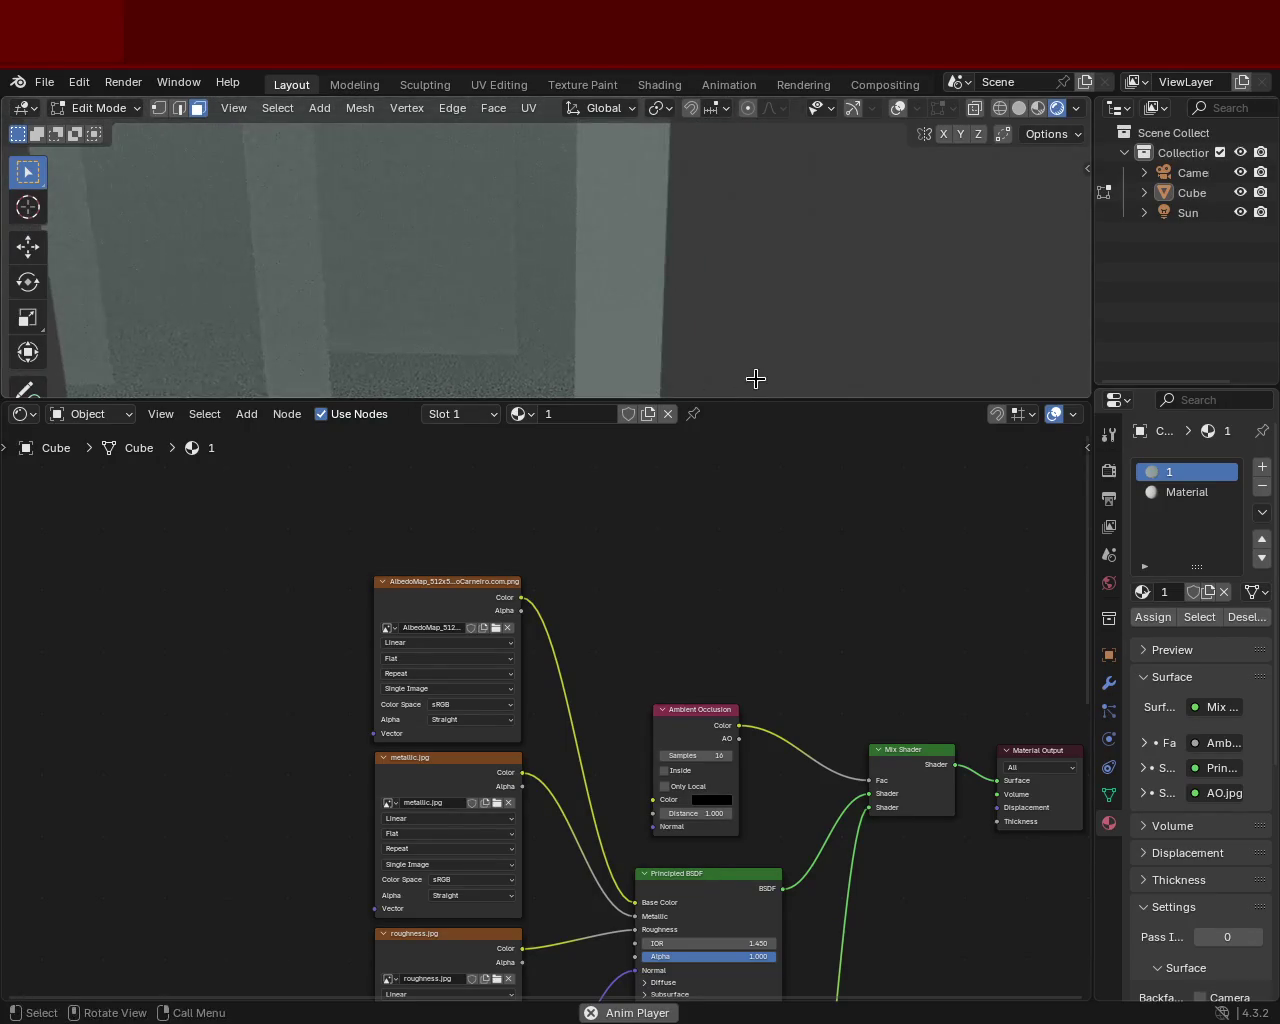
- Resize the editors to bring the normal and specular Image Texture nodes into view
drag(763, 398, 763, 660)
mouse_move(471, 286)
middle_down()
mouse_move(591, 294)
mouse_move(736, 396)
mouse_move(591, 286)
mouse_move(523, 331)
mouse_move(623, 266)
mouse_move(652, 287)
mouse_move(630, 320)
middle_up()
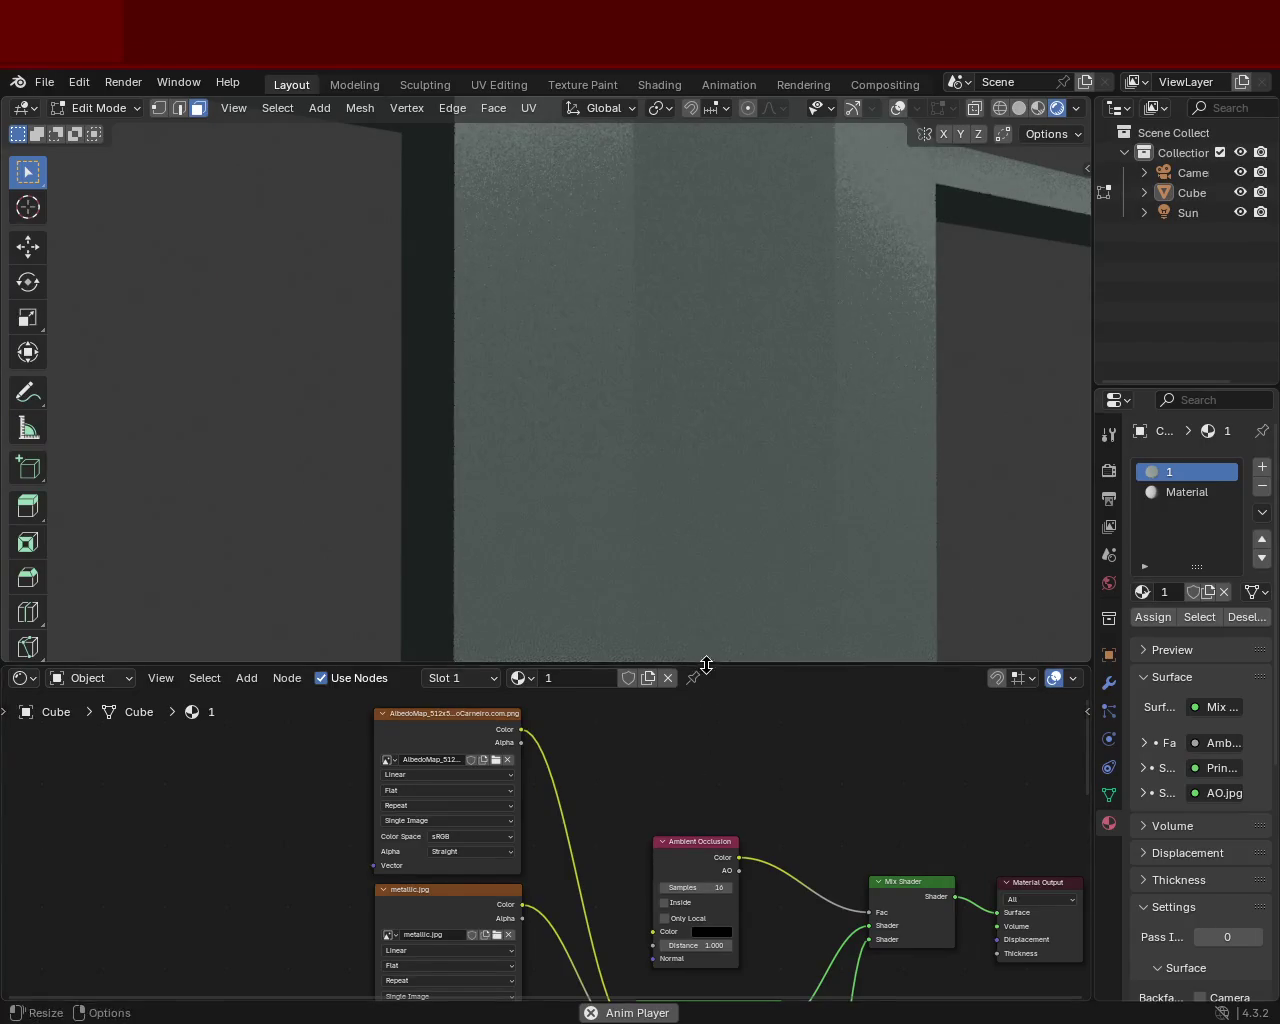
drag(703, 664, 600, 340)
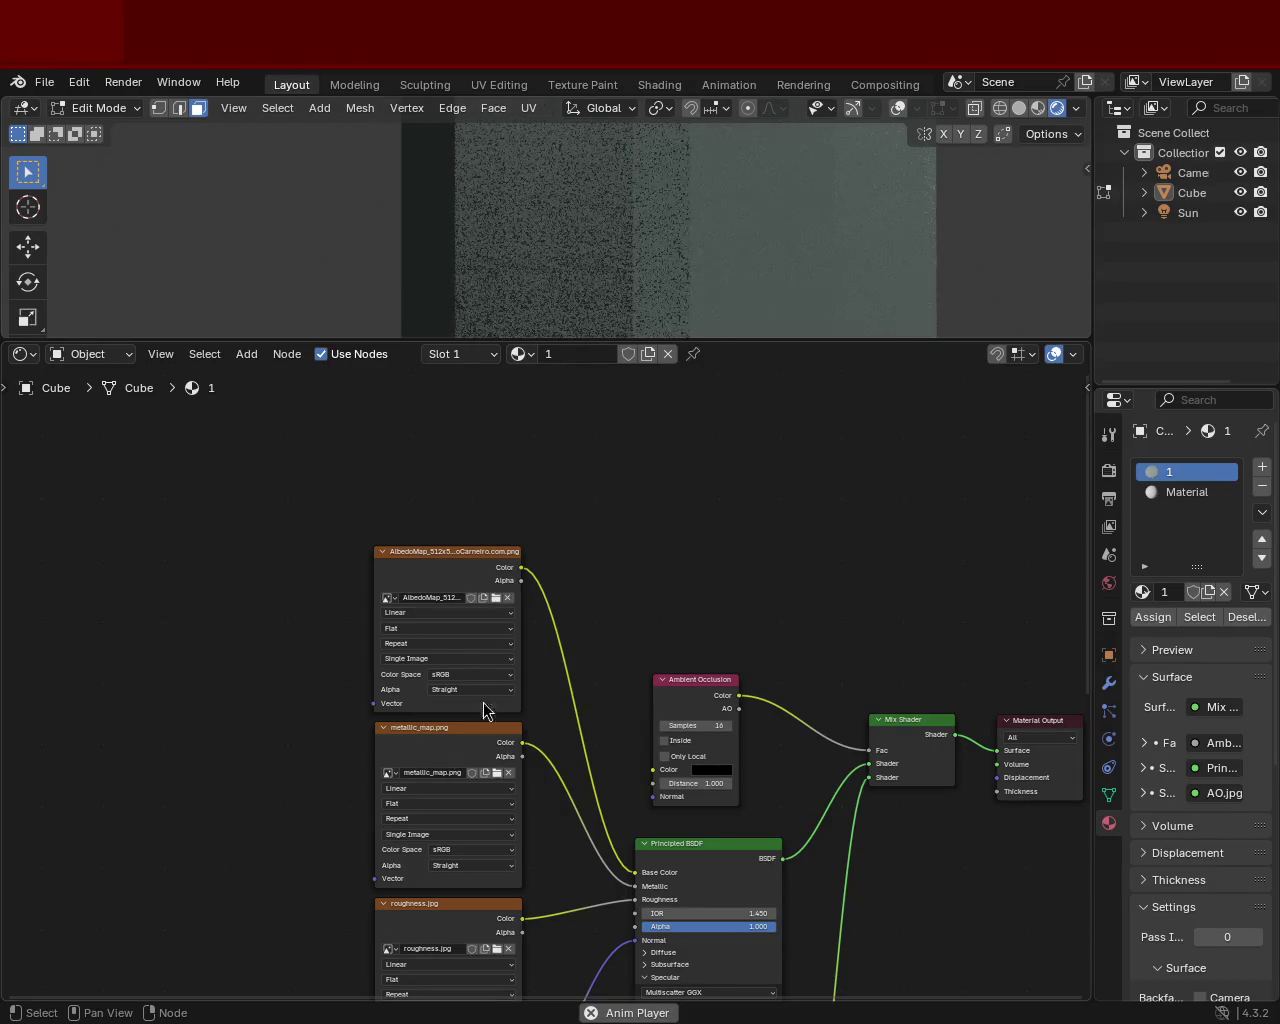
middle_drag(433, 921, 445, 680)
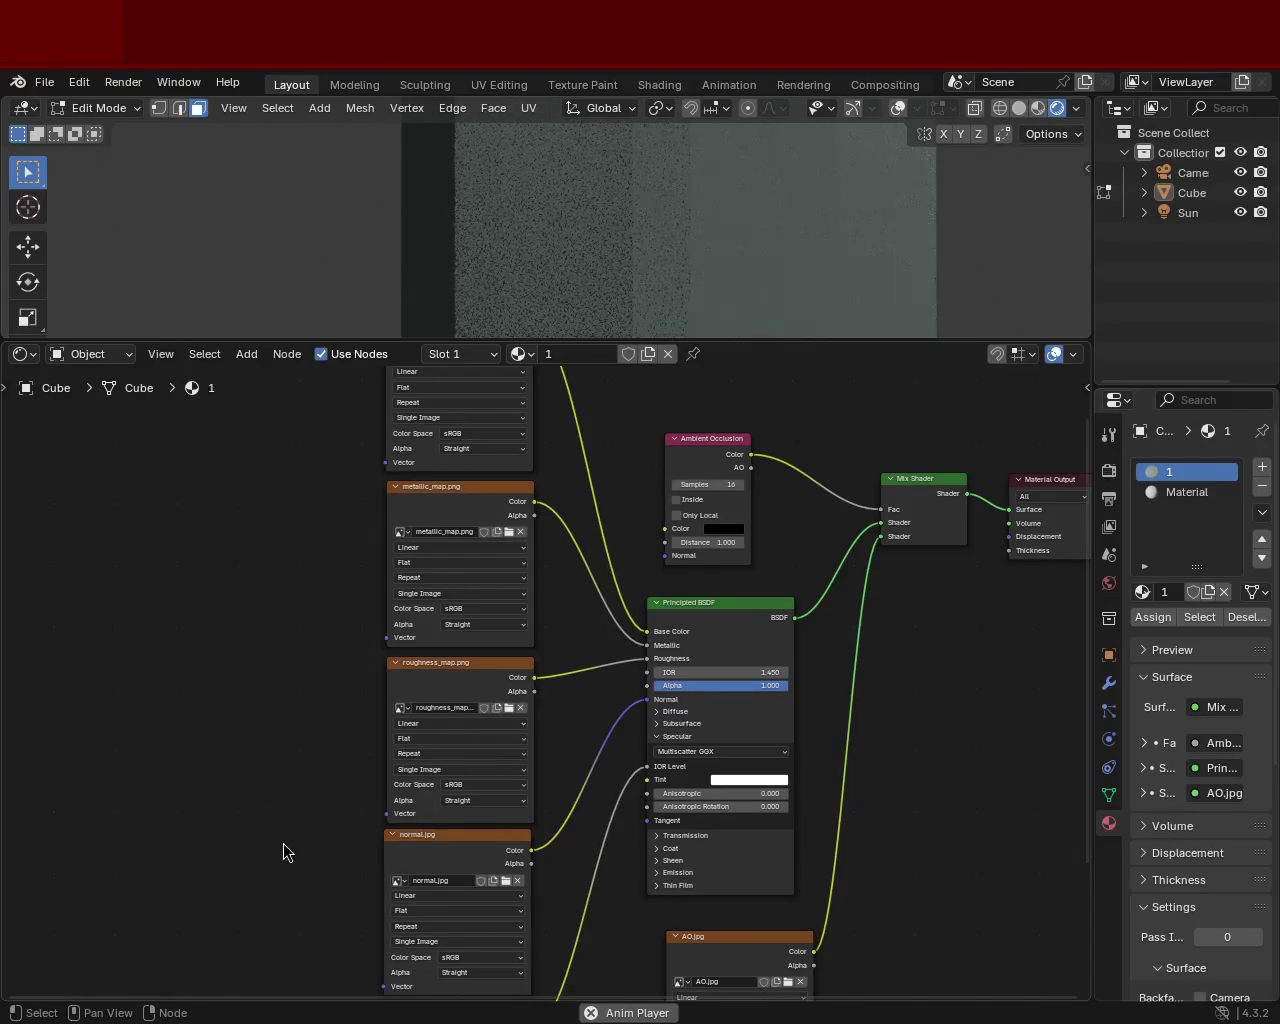
middle_drag(283, 843, 262, 672)
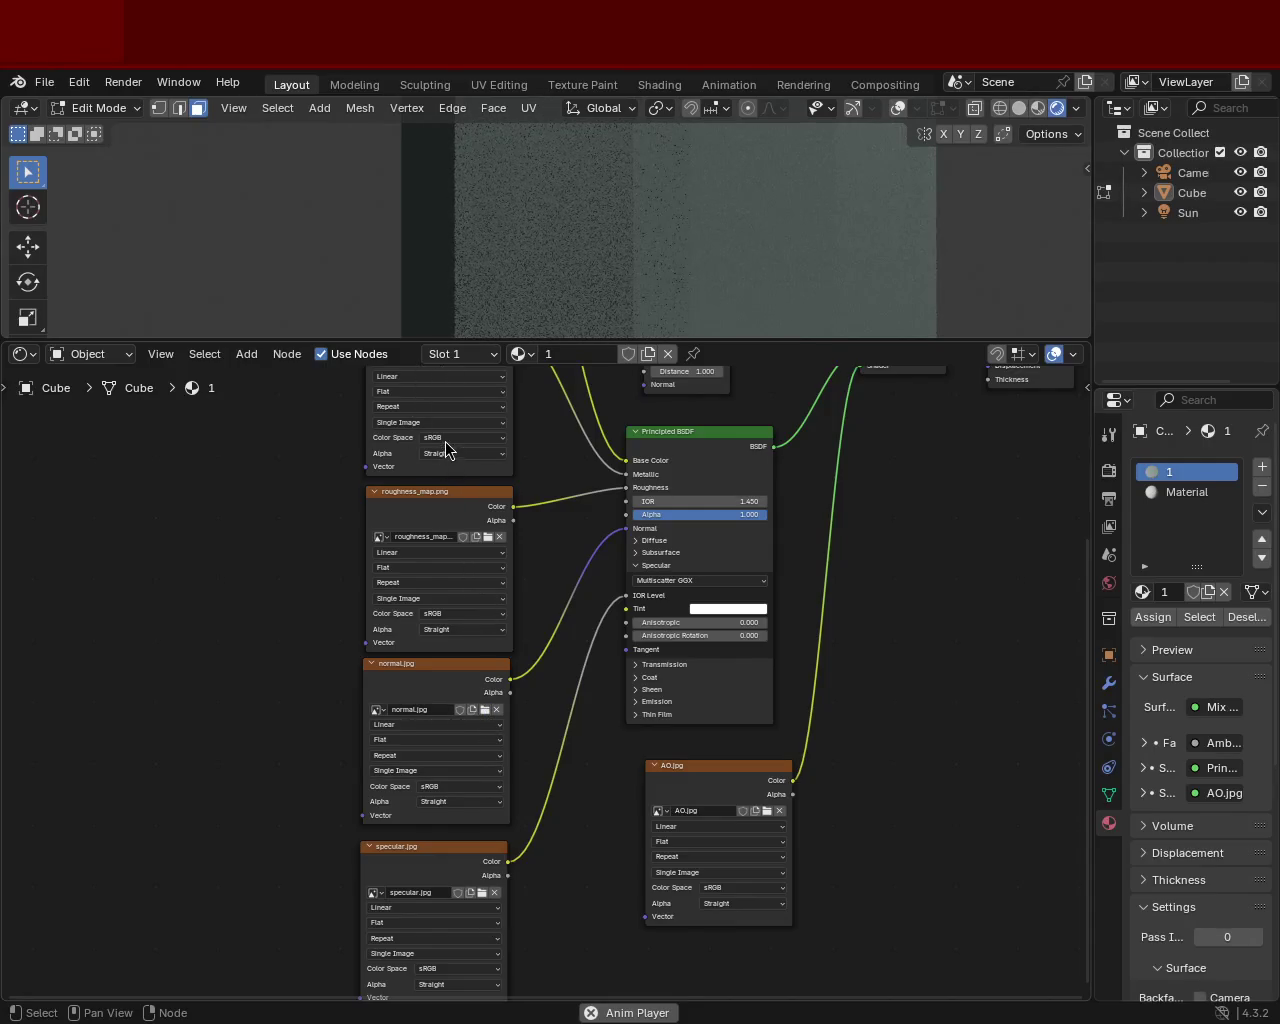
shift+scroll(257, 694, down, 4)
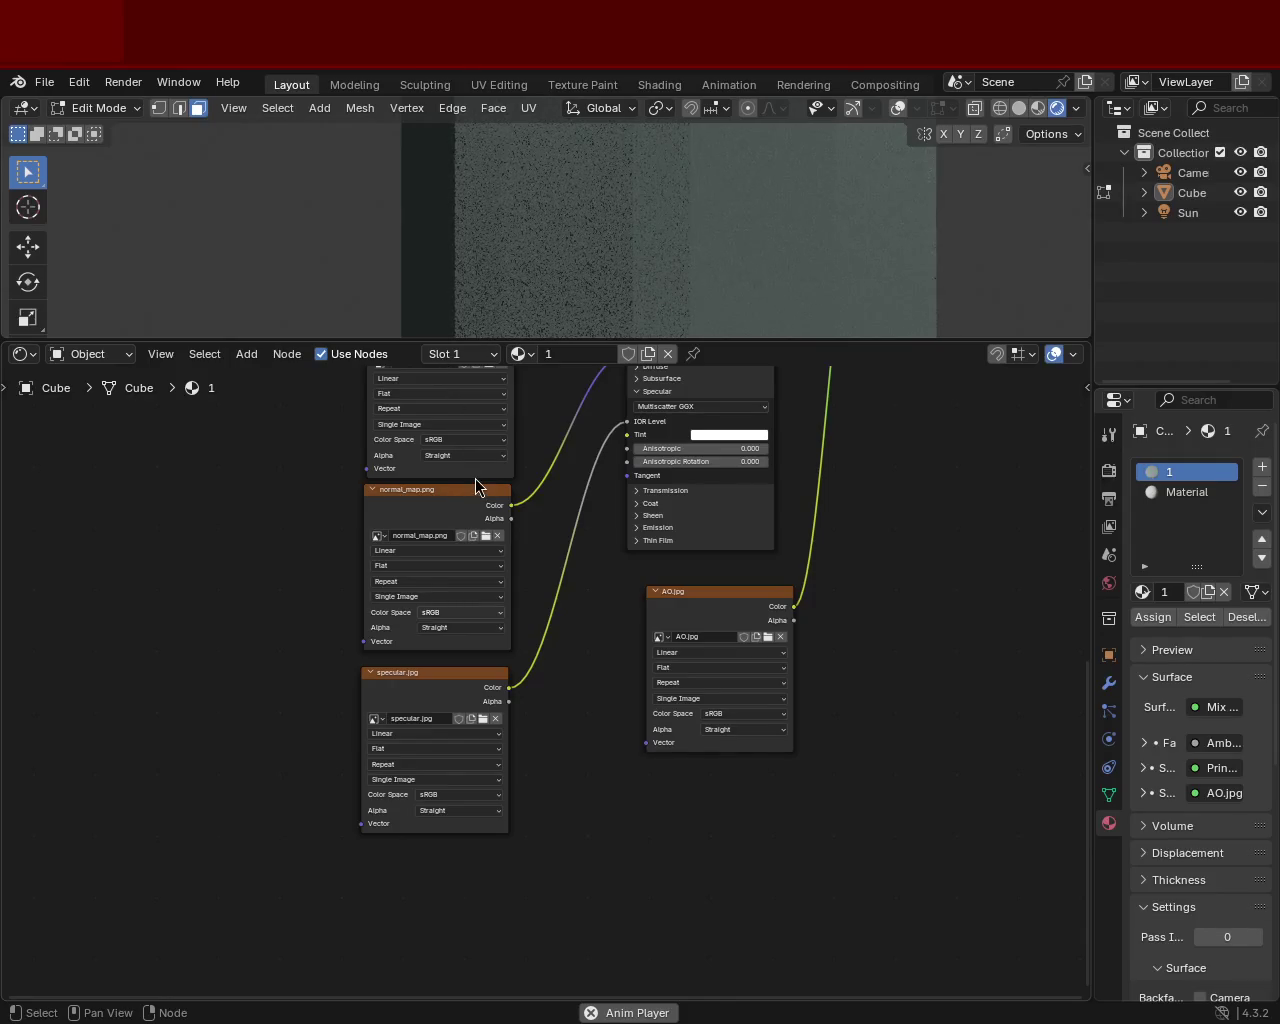
scroll(646, 260, down, 3)
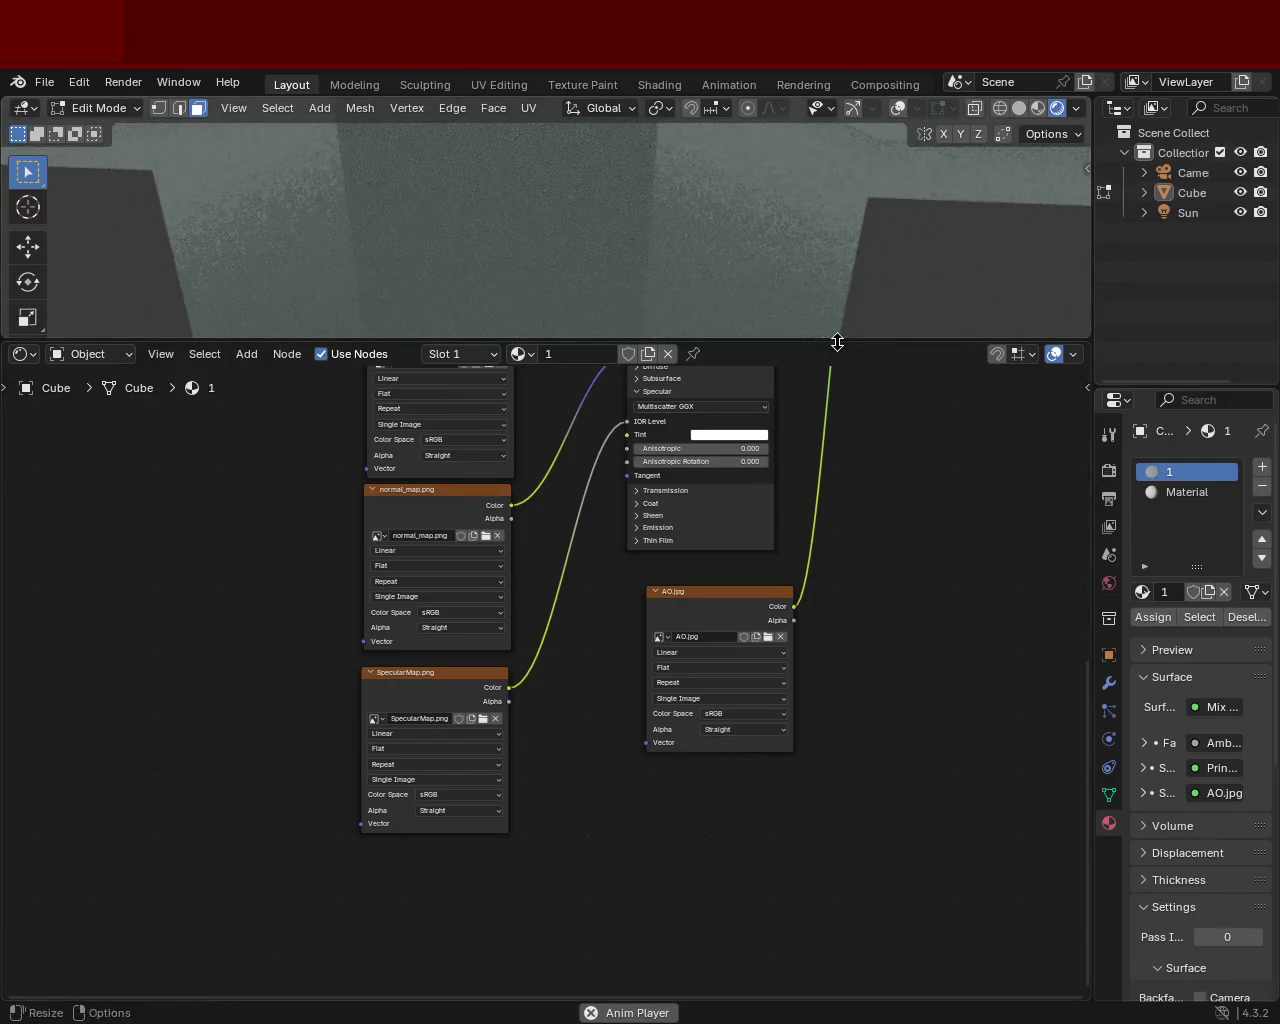
drag(837, 342, 840, 752)
- View the textured torso in Material Preview shading, then restore the node editor's size
mouse_move(417, 480)
middle_down()
mouse_move(651, 402)
mouse_move(791, 497)
mouse_move(443, 391)
mouse_move(423, 437)
mouse_move(509, 503)
mouse_move(591, 511)
mouse_move(526, 366)
mouse_move(578, 388)
mouse_move(594, 343)
mouse_move(619, 490)
middle_up()
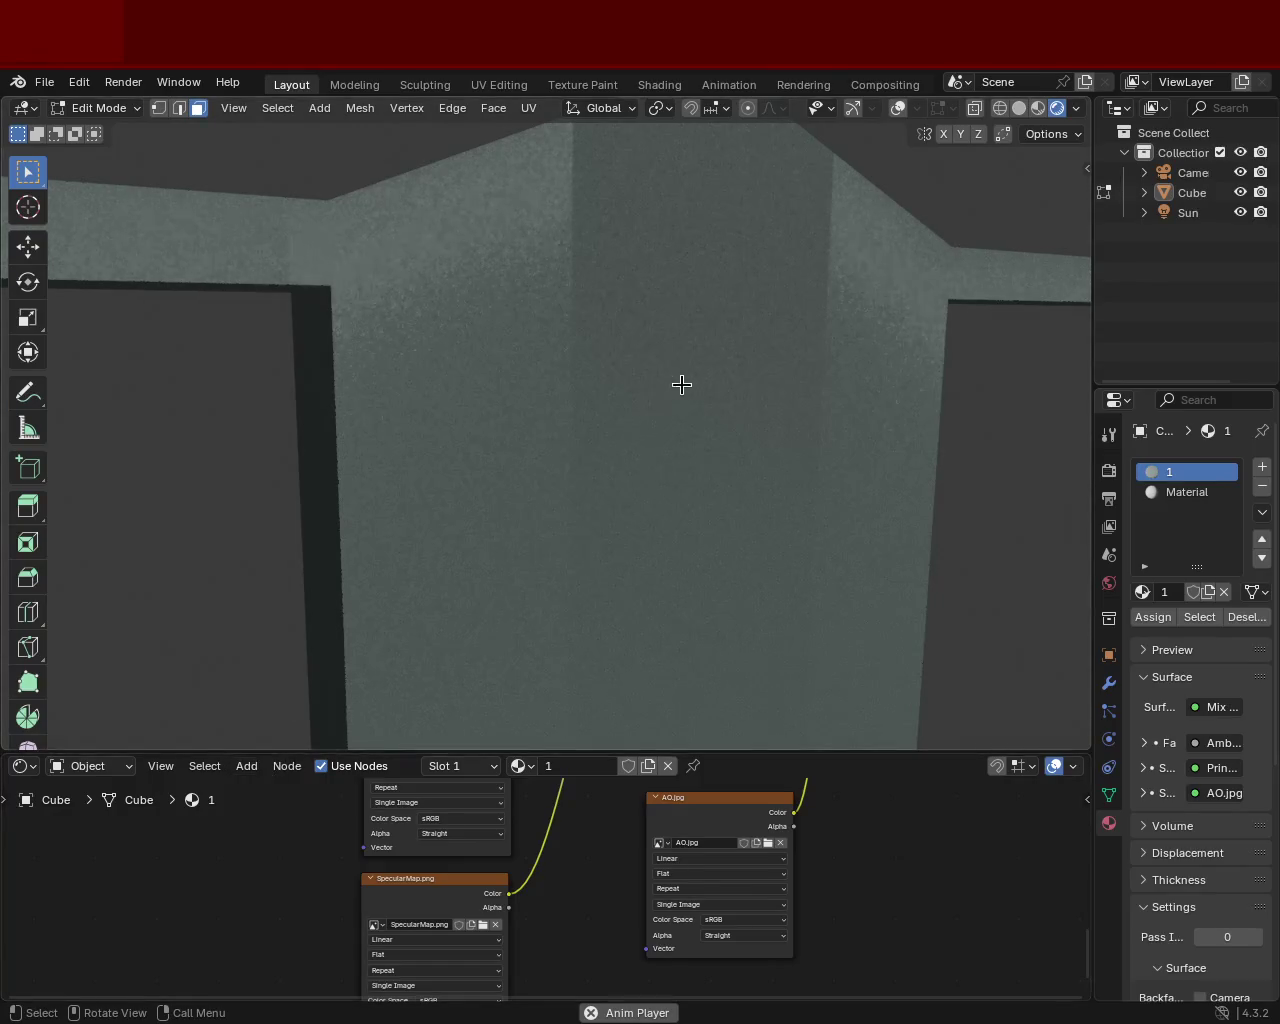
click(1038, 108)
mouse_move(545, 362)
middle_down()
mouse_move(706, 446)
mouse_move(571, 346)
mouse_move(456, 367)
mouse_move(549, 363)
mouse_move(449, 743)
middle_up()
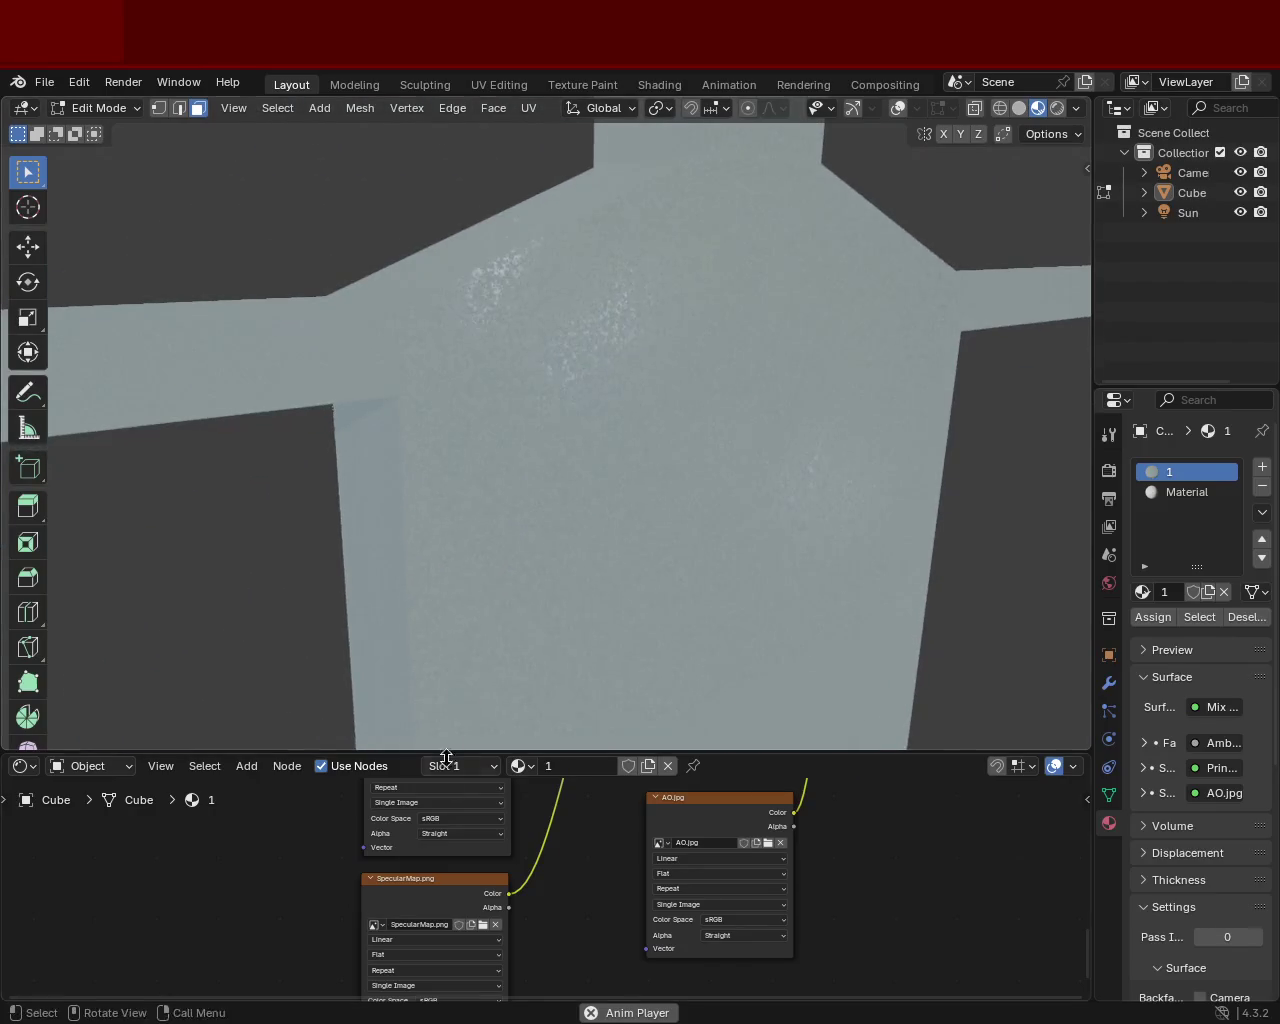
drag(622, 751, 666, 414)
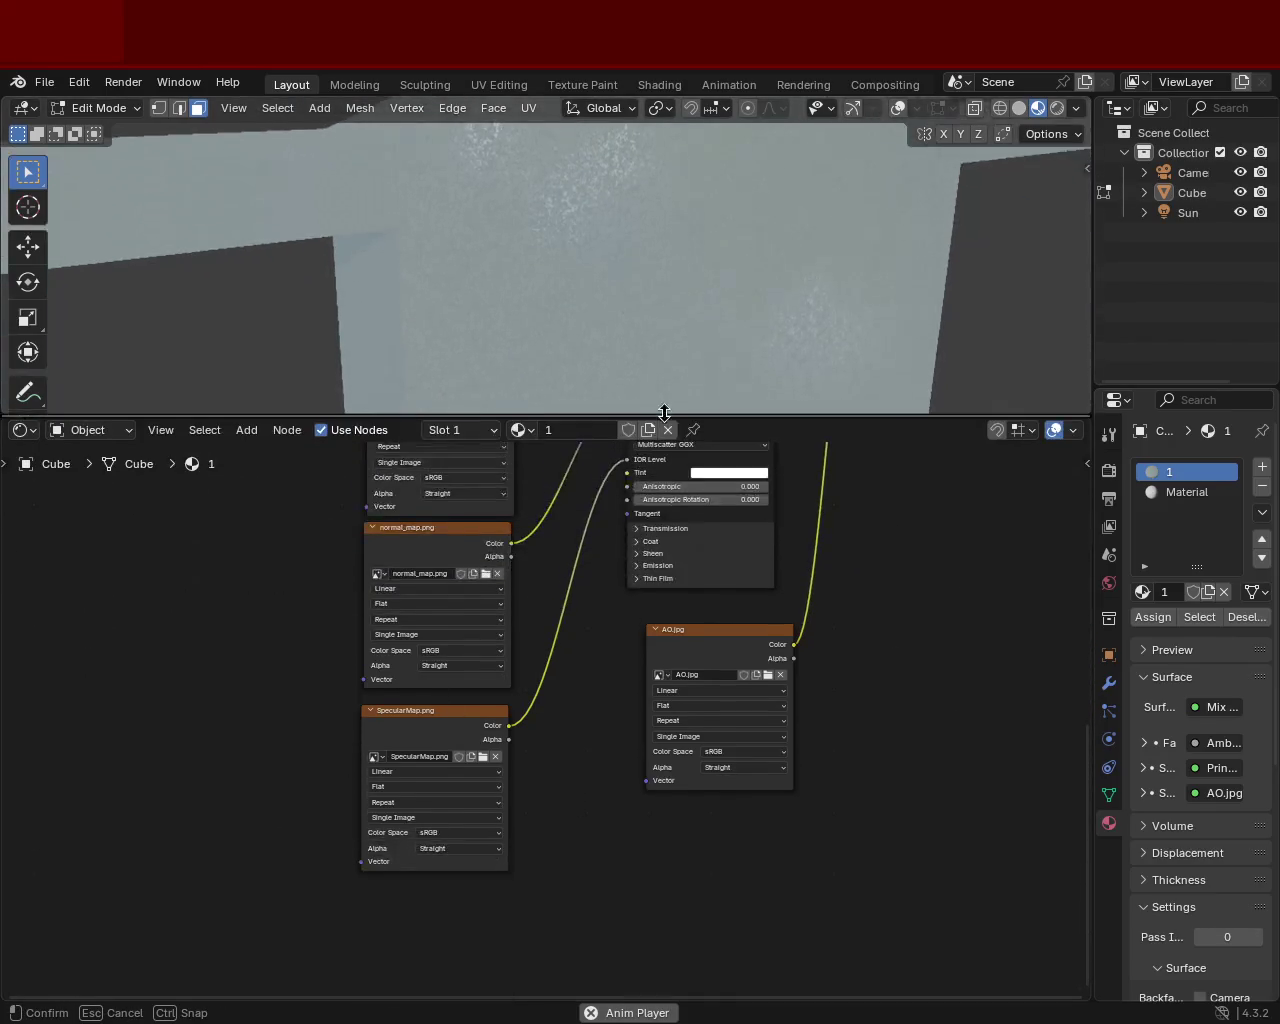
middle_drag(583, 540, 575, 803)
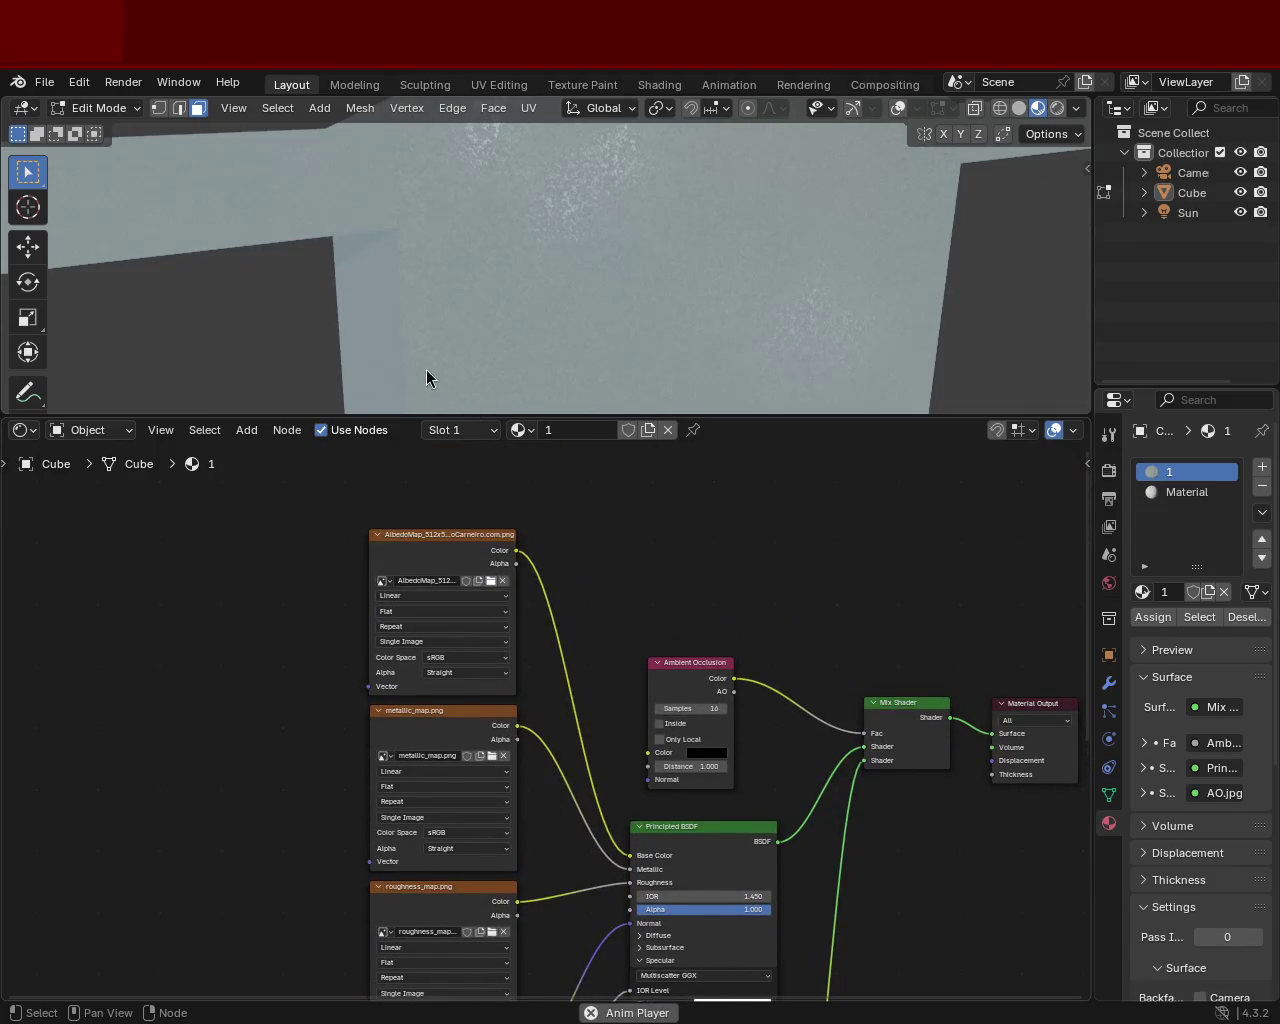
key(g)
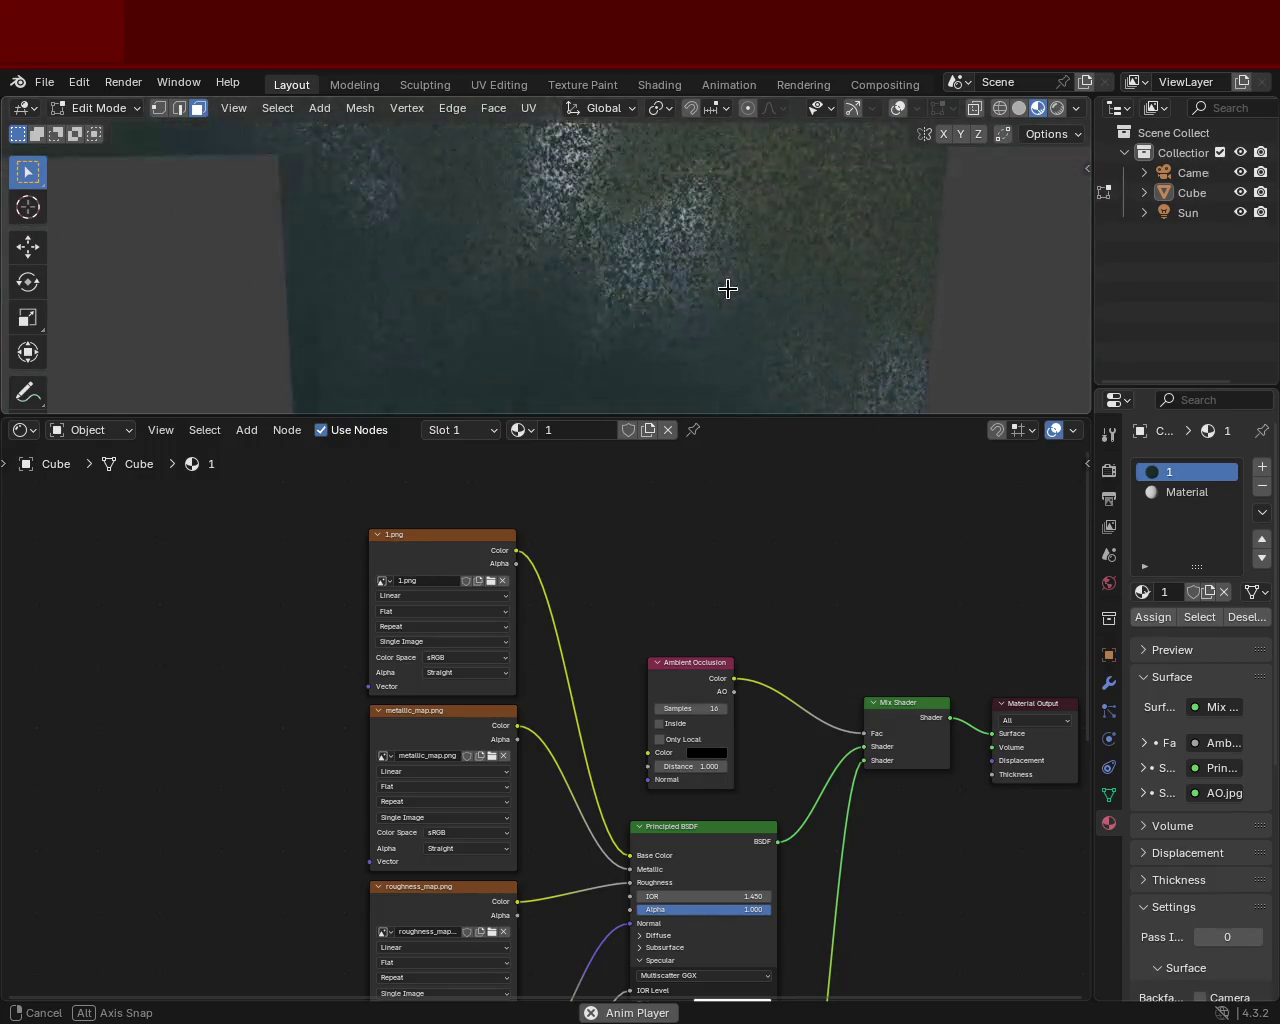
click(723, 286)
drag(906, 413, 908, 766)
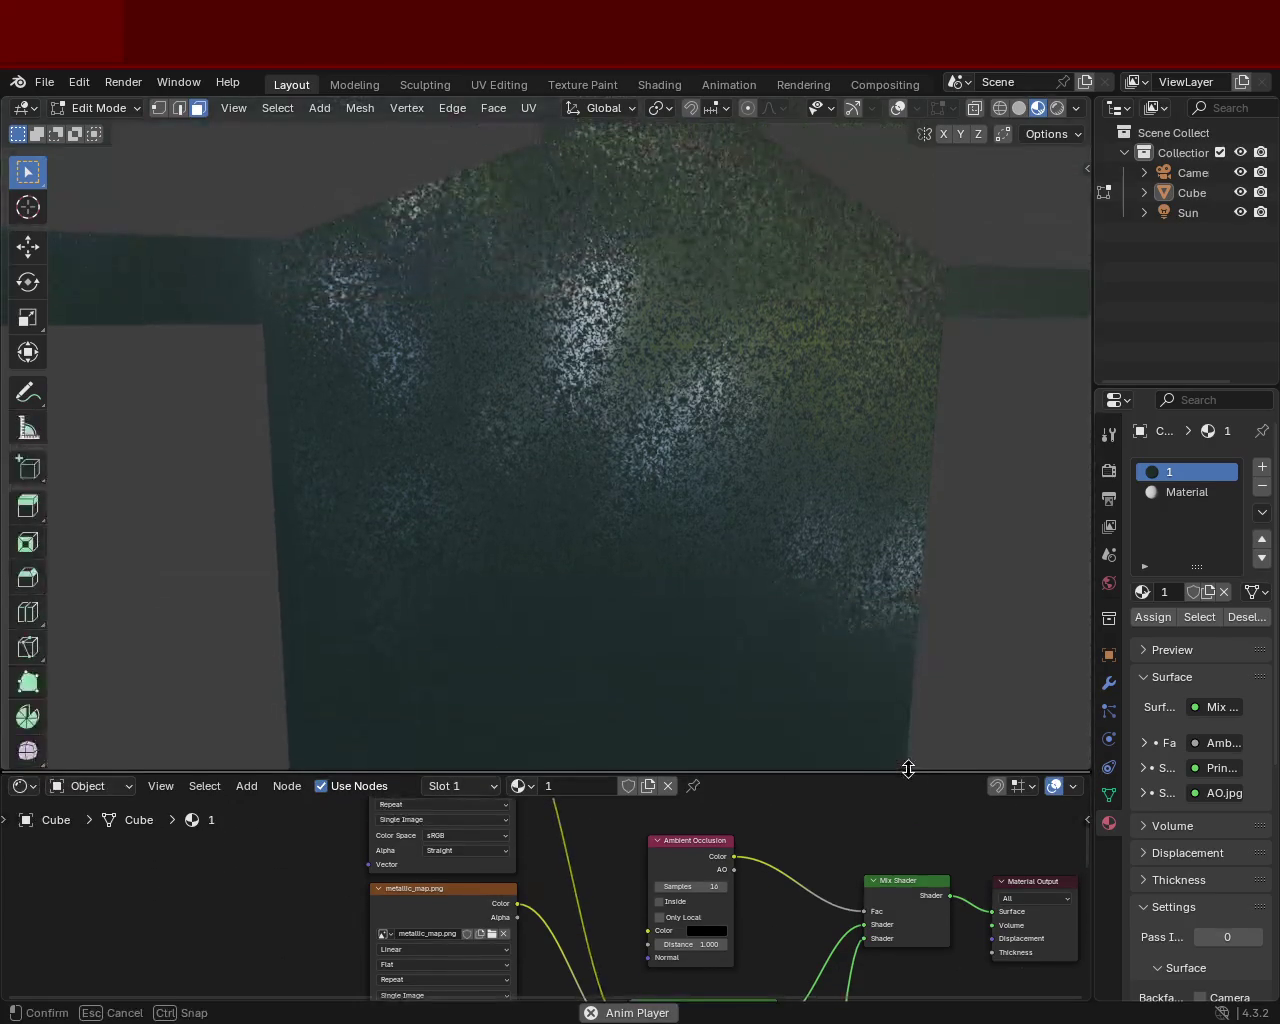
key(g)
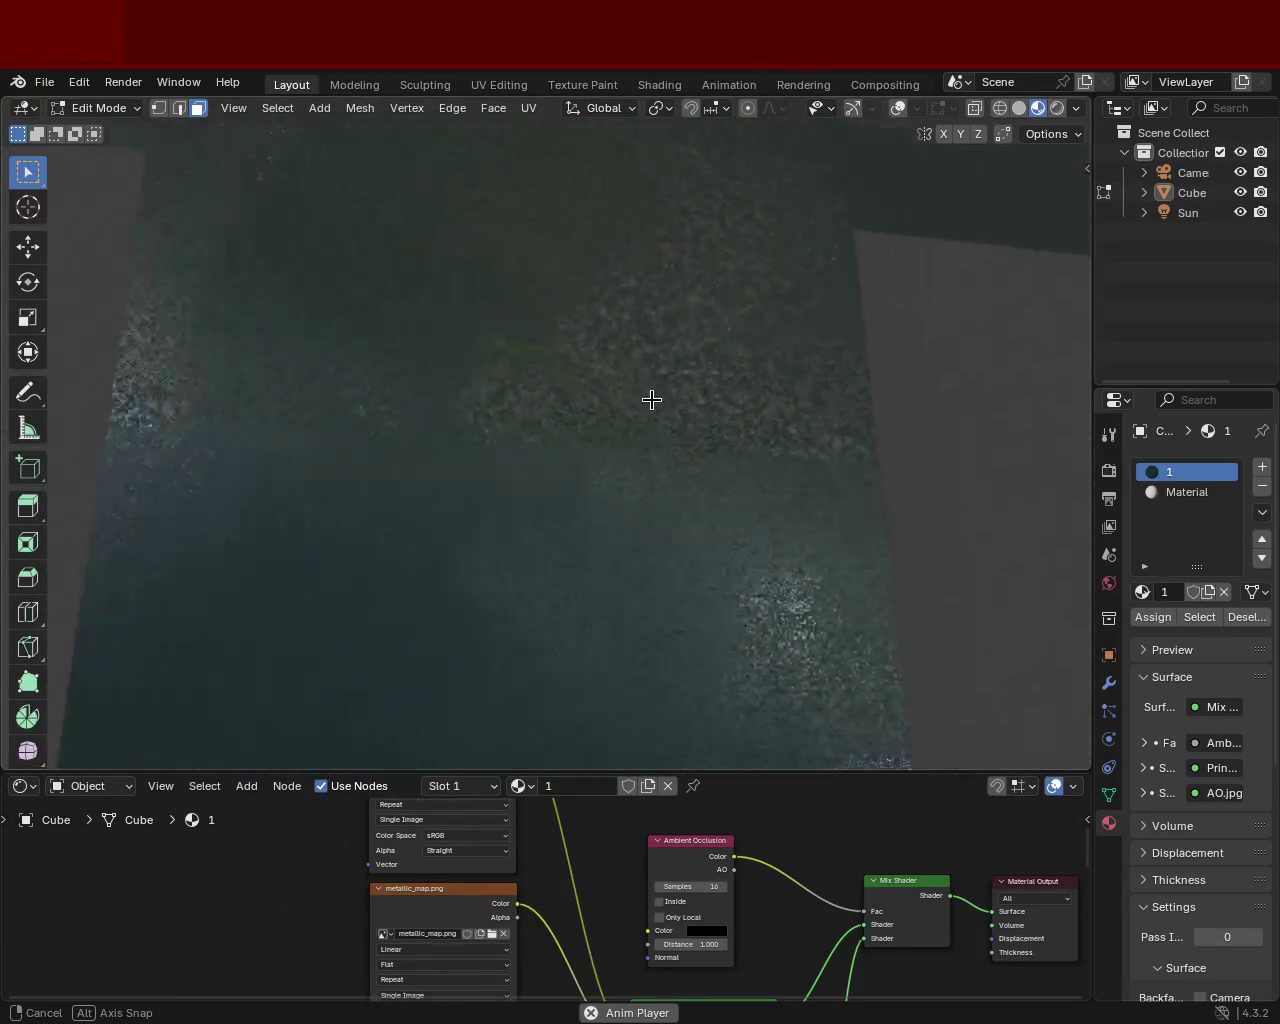
click(702, 443)
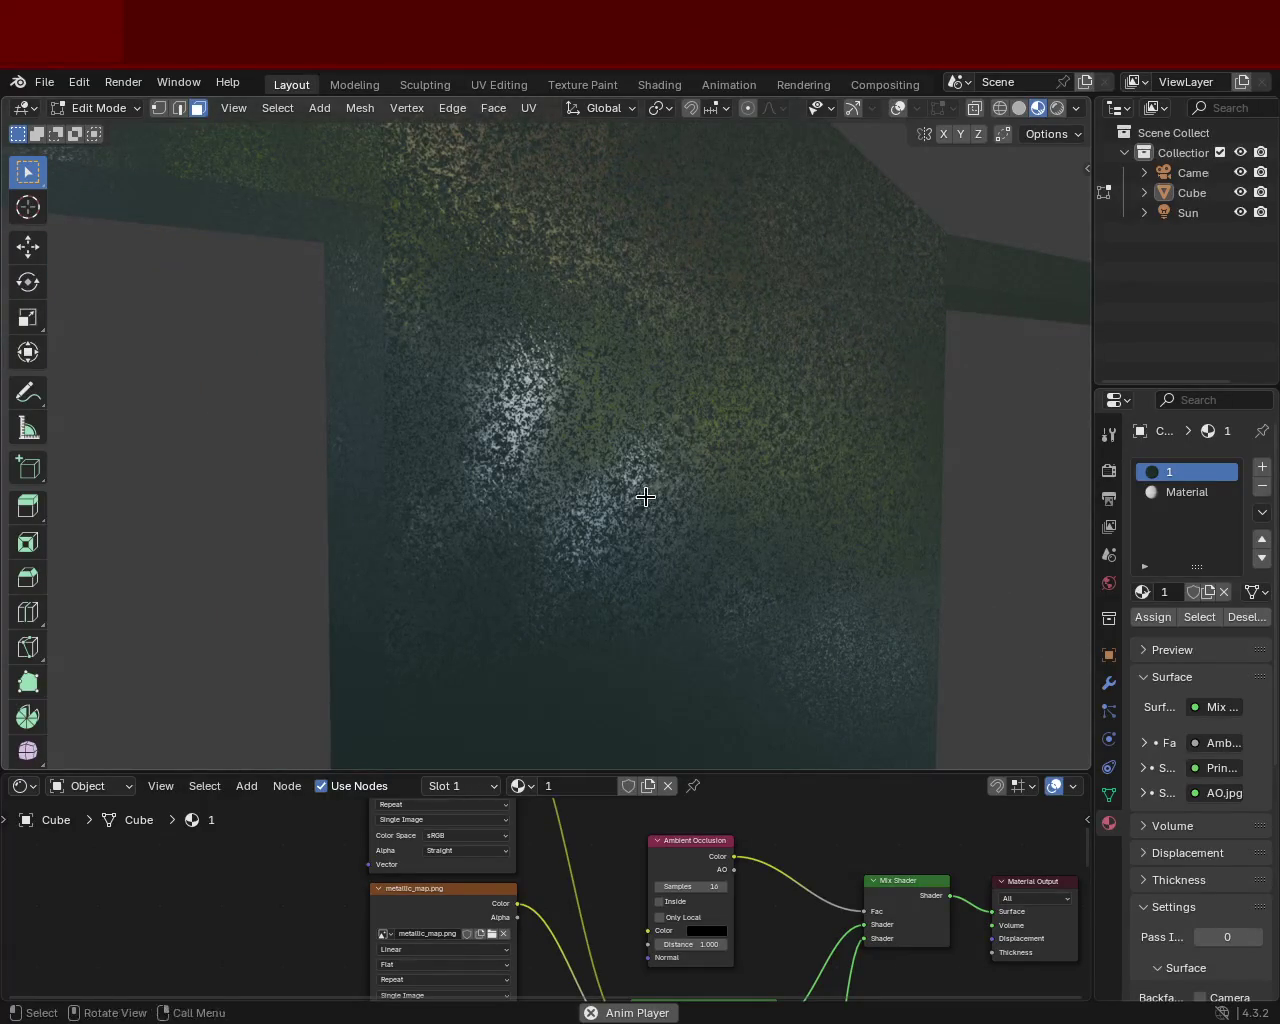
key(ctrl+z)
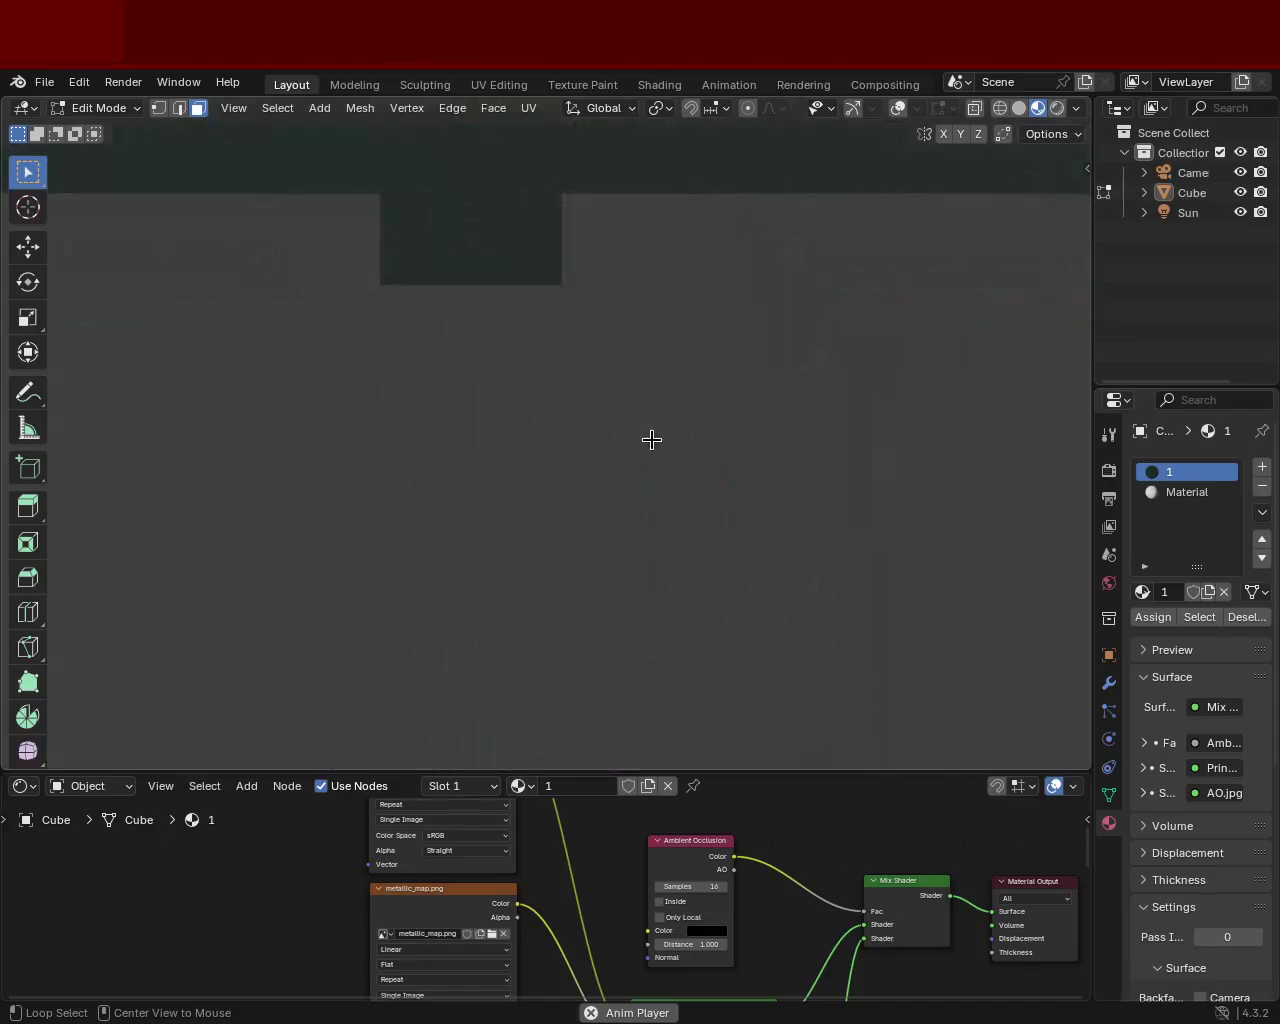
key(g)
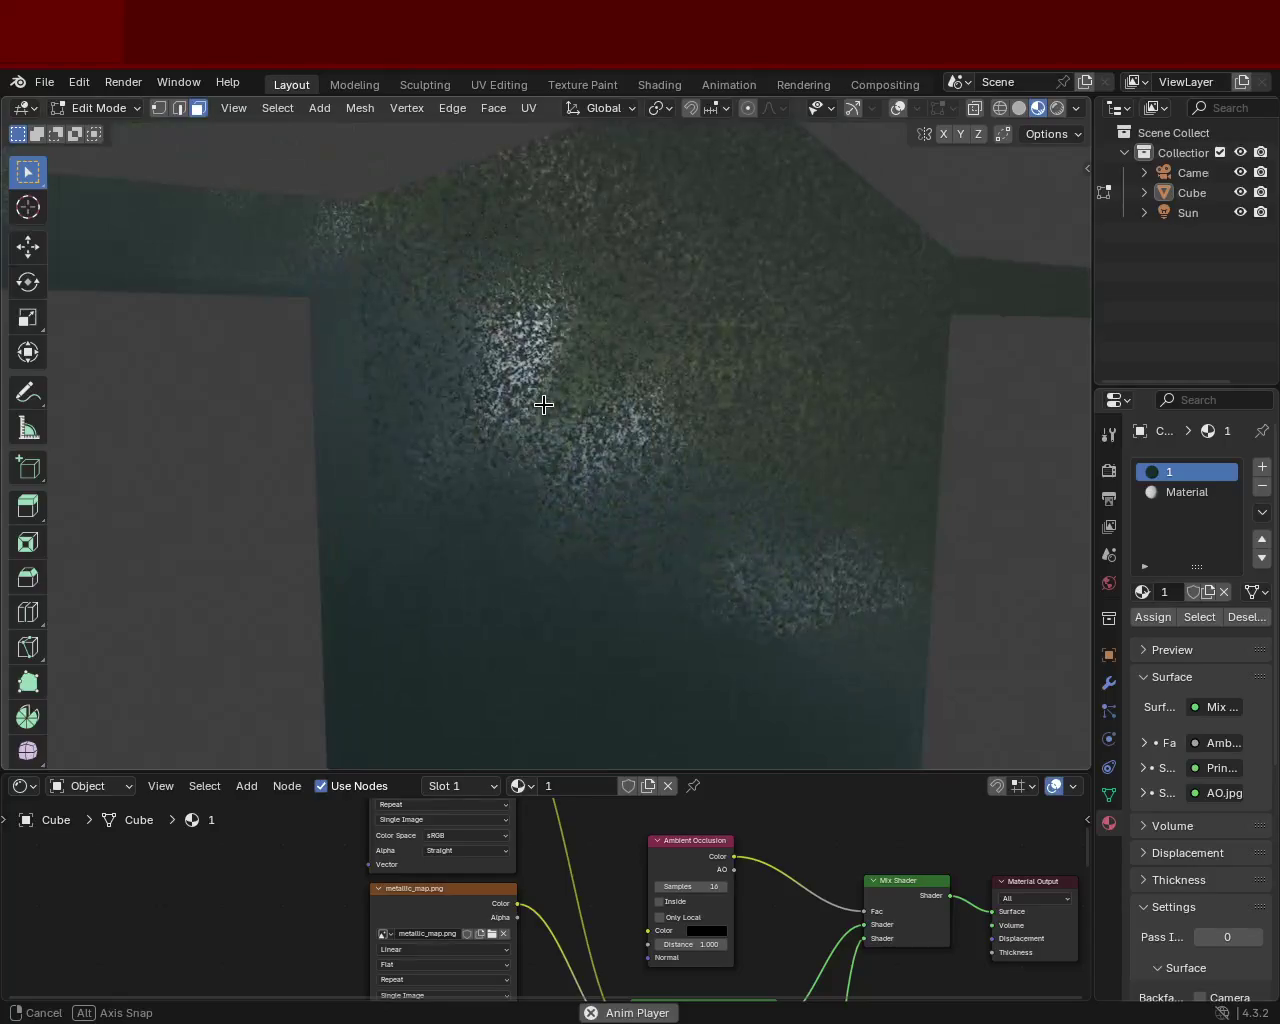
click(527, 403)
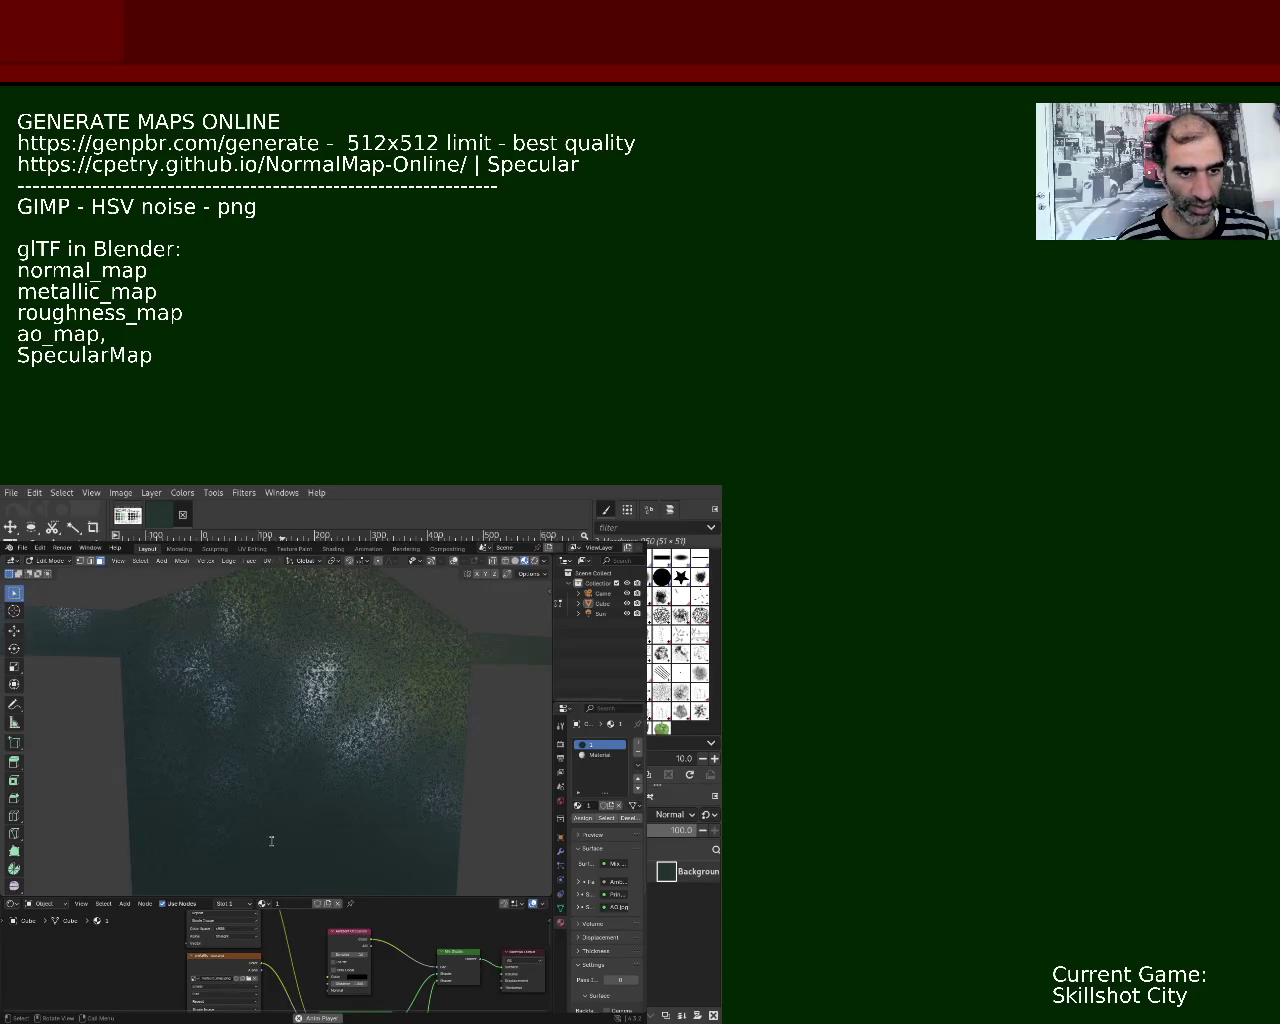
text(base.)
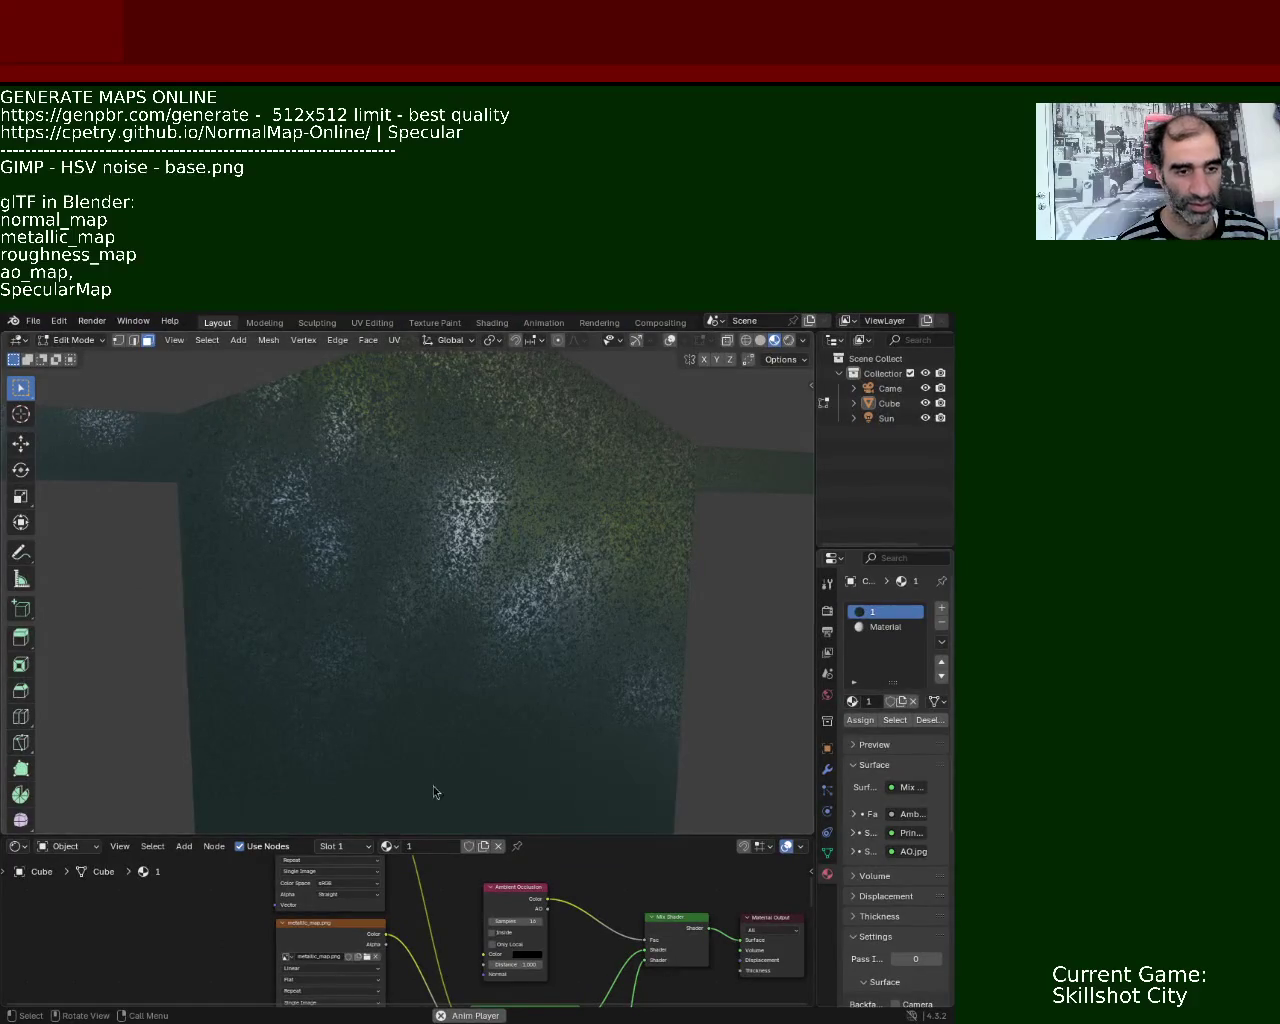
mouse_move(408, 548)
middle_down()
mouse_move(401, 525)
mouse_move(459, 538)
middle_up()
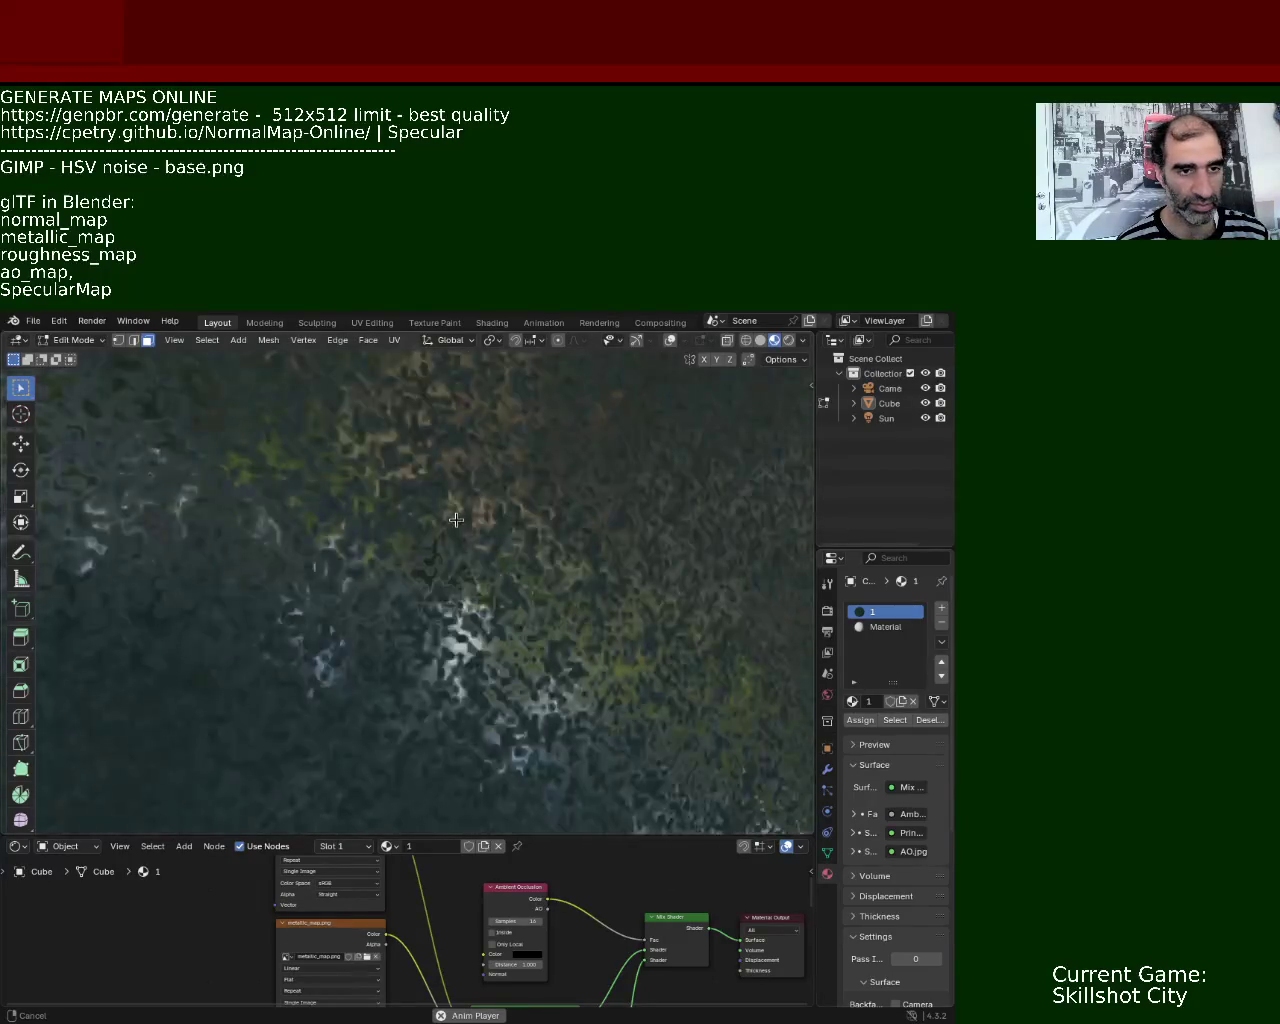
ctrl+middle_drag(456, 510, 456, 522)
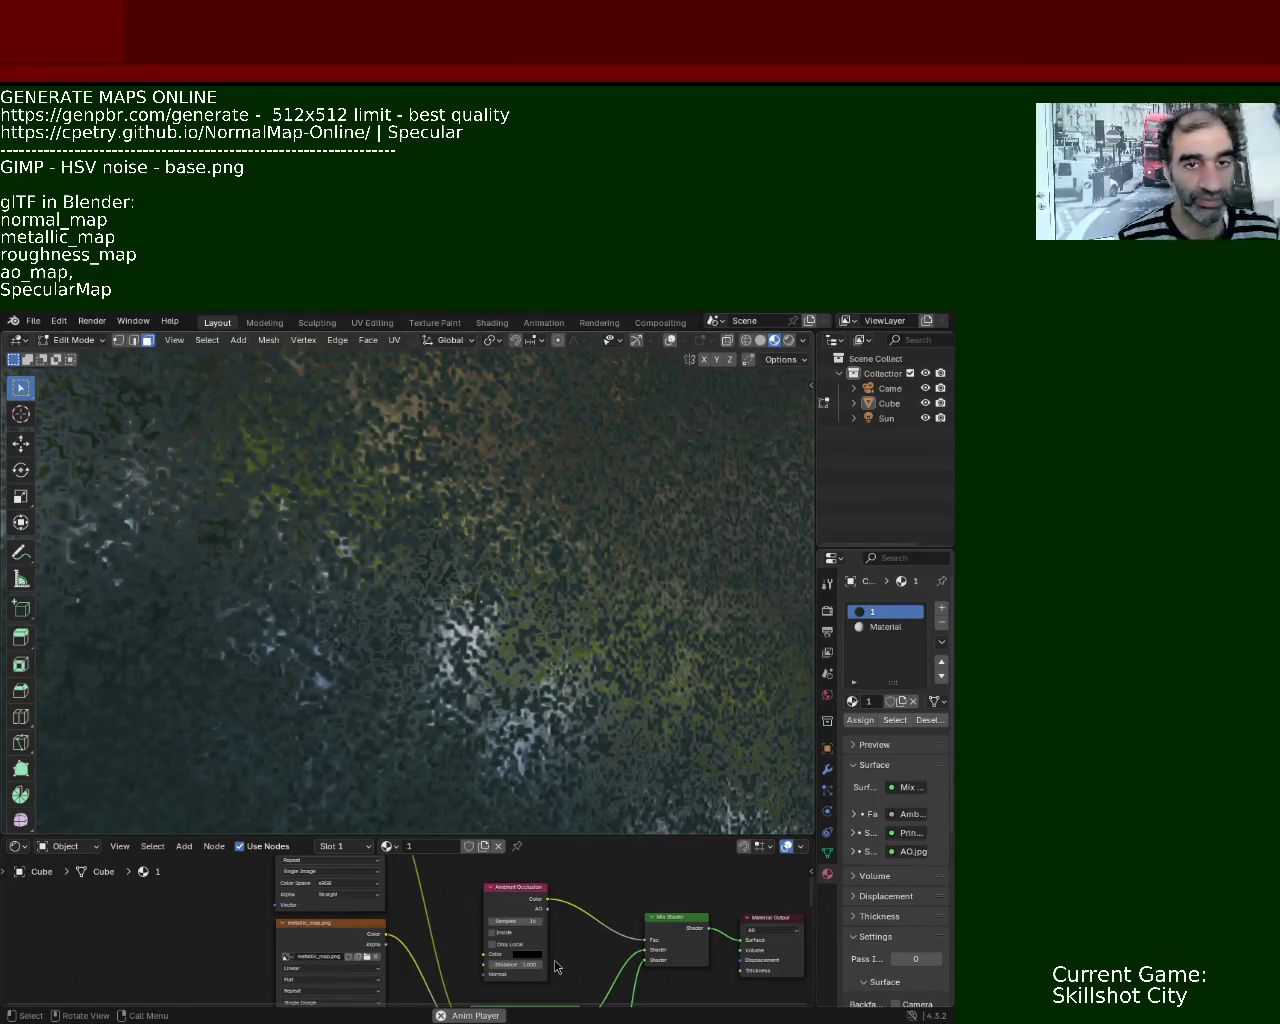
mouse_move(457, 599)
middle_down()
mouse_move(490, 610)
mouse_move(468, 630)
mouse_move(597, 622)
mouse_move(506, 620)
mouse_move(506, 597)
mouse_move(480, 626)
mouse_move(494, 606)
mouse_move(480, 520)
mouse_move(531, 459)
mouse_move(504, 530)
mouse_move(506, 574)
mouse_move(457, 583)
mouse_move(486, 503)
mouse_move(494, 535)
mouse_move(495, 519)
middle_up()
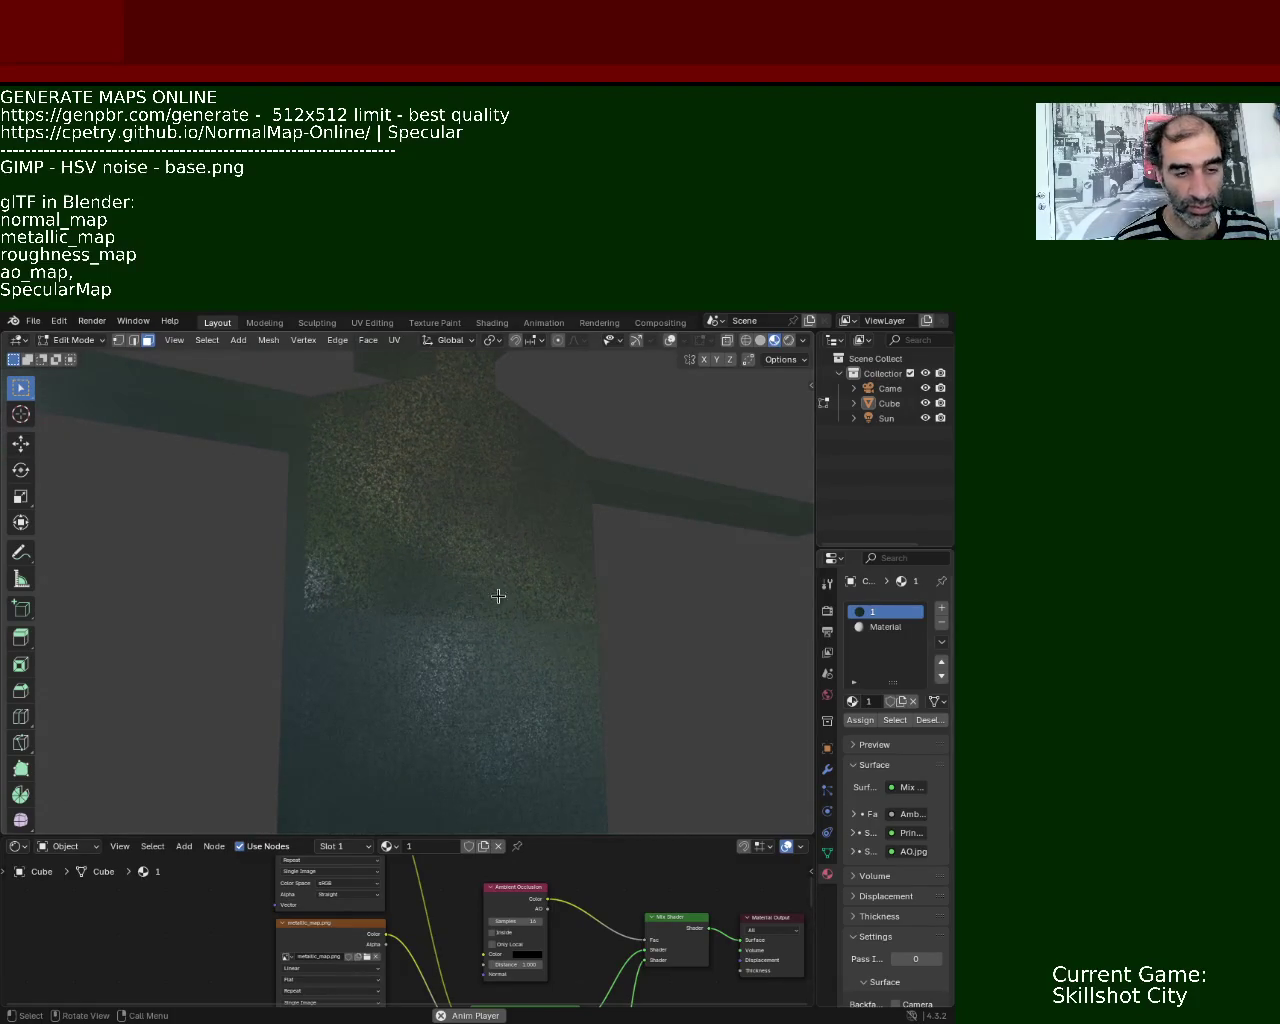
click(636, 341)
- Turn on viewport overlays so mesh edges and the grid appear, viewed from a new angle
click(670, 341)
middle_drag(528, 565, 540, 609)
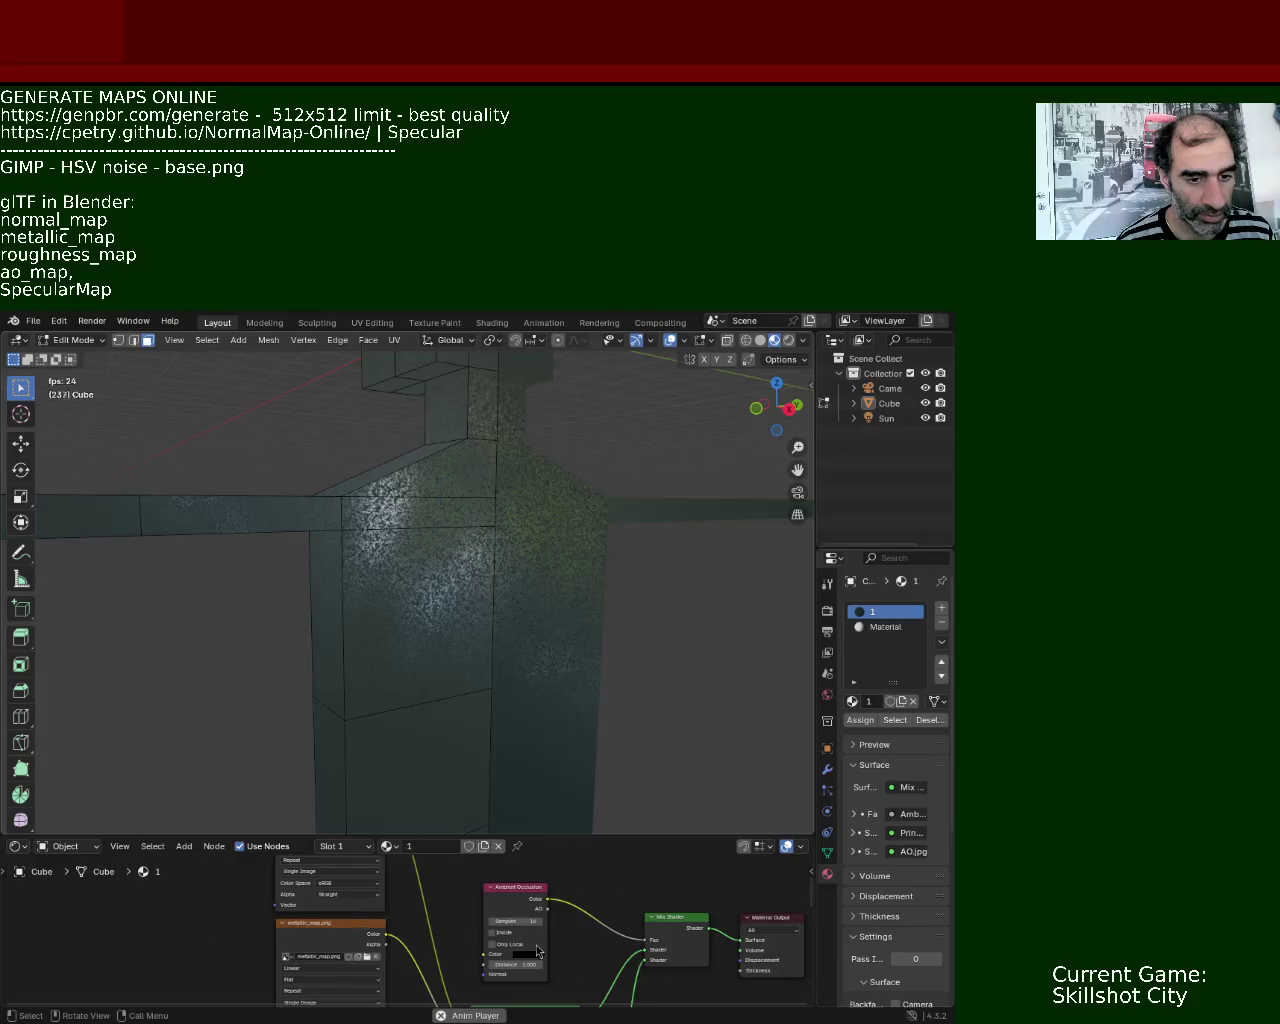
- Change the lower panel's editor type to UV Editor
click(18, 847)
click(18, 847)
click(24, 850)
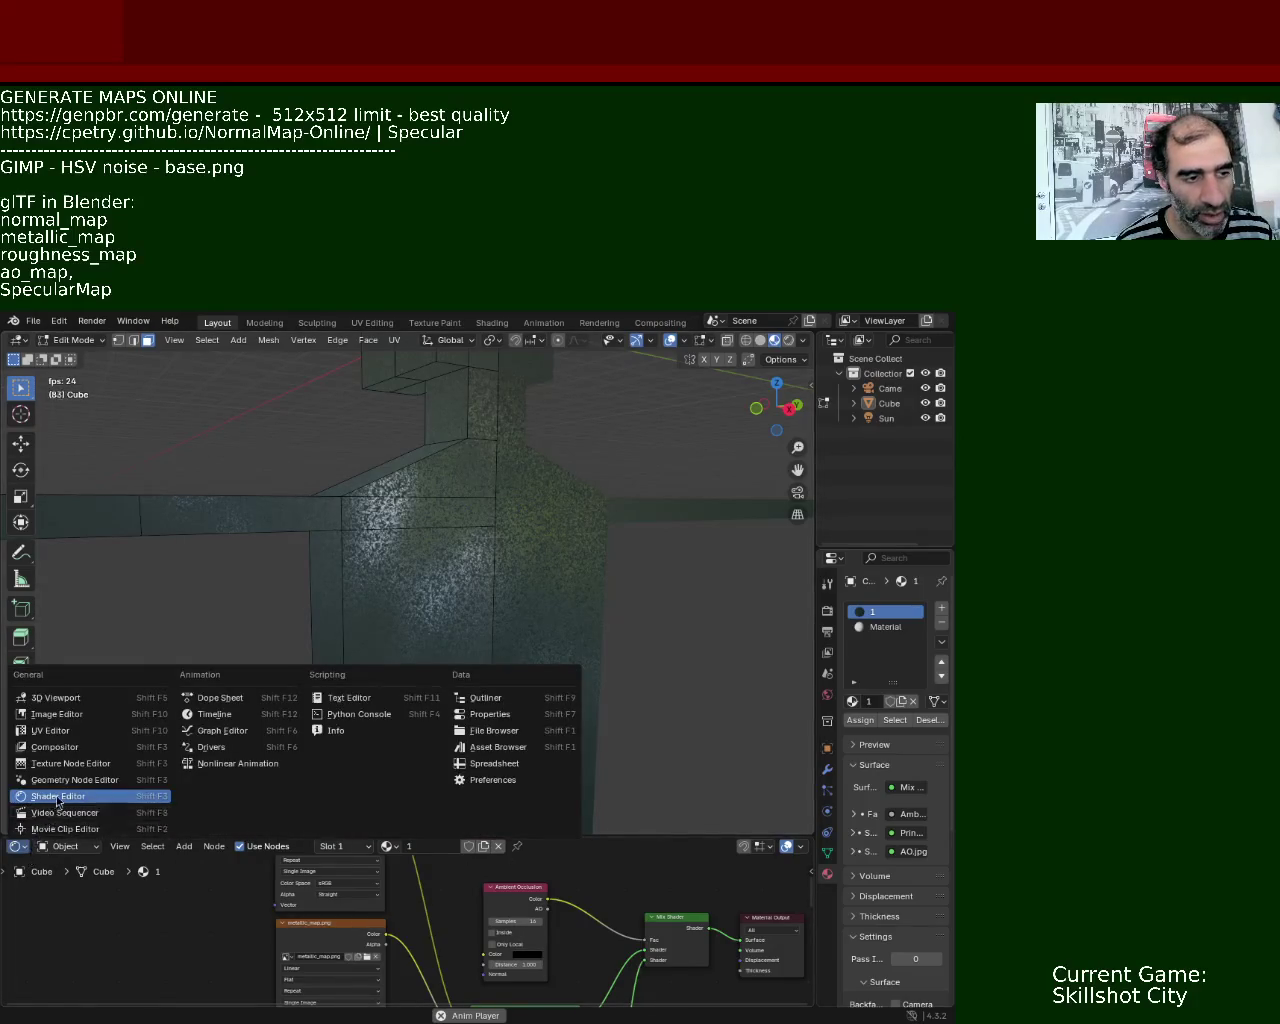
click(80, 733)
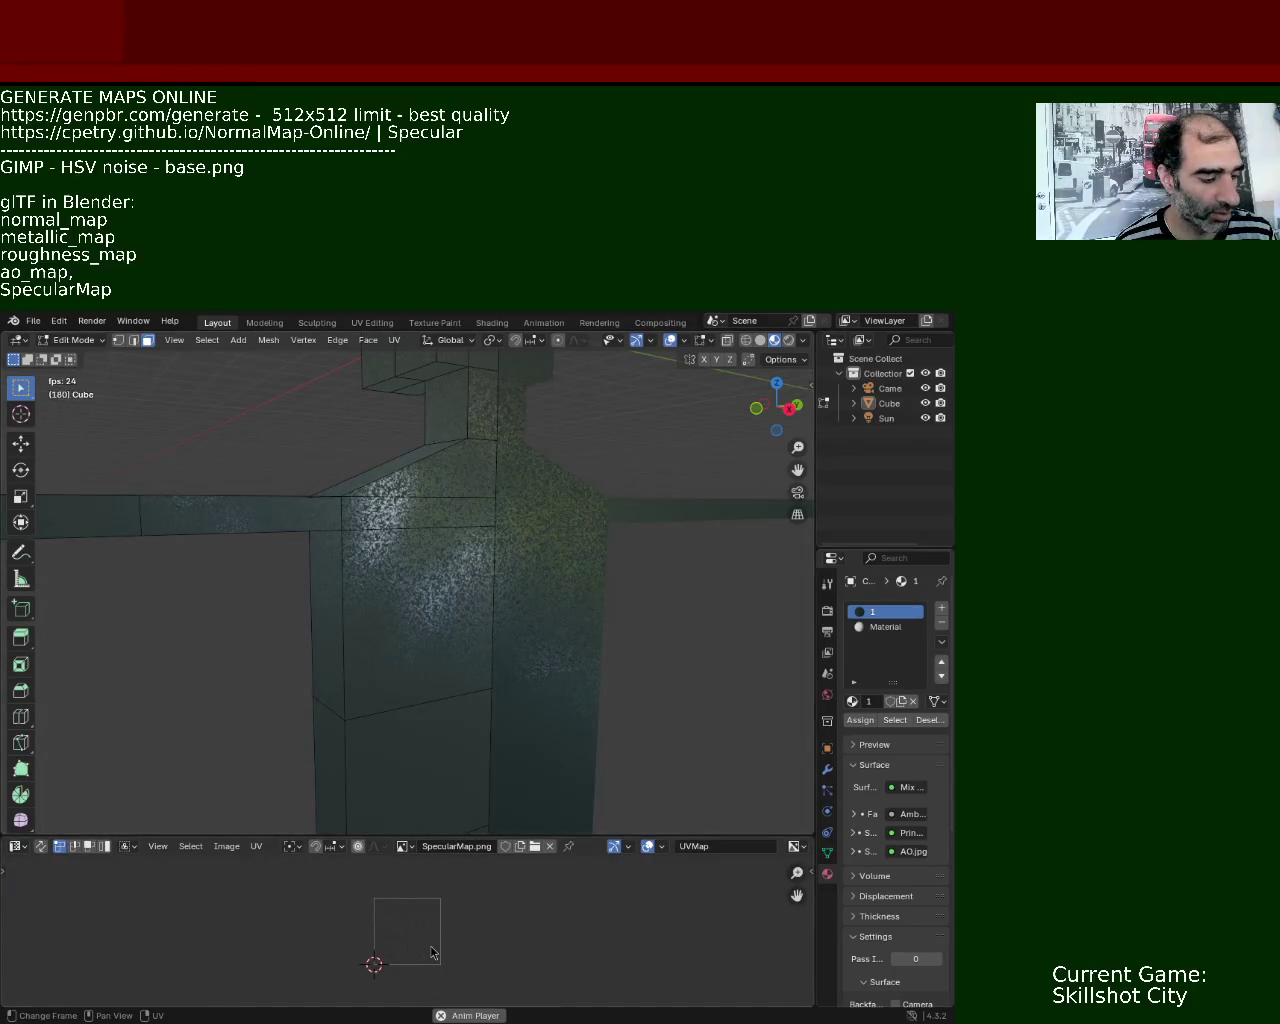
- Select one connected body part with L and scale its UVs up
key(l)
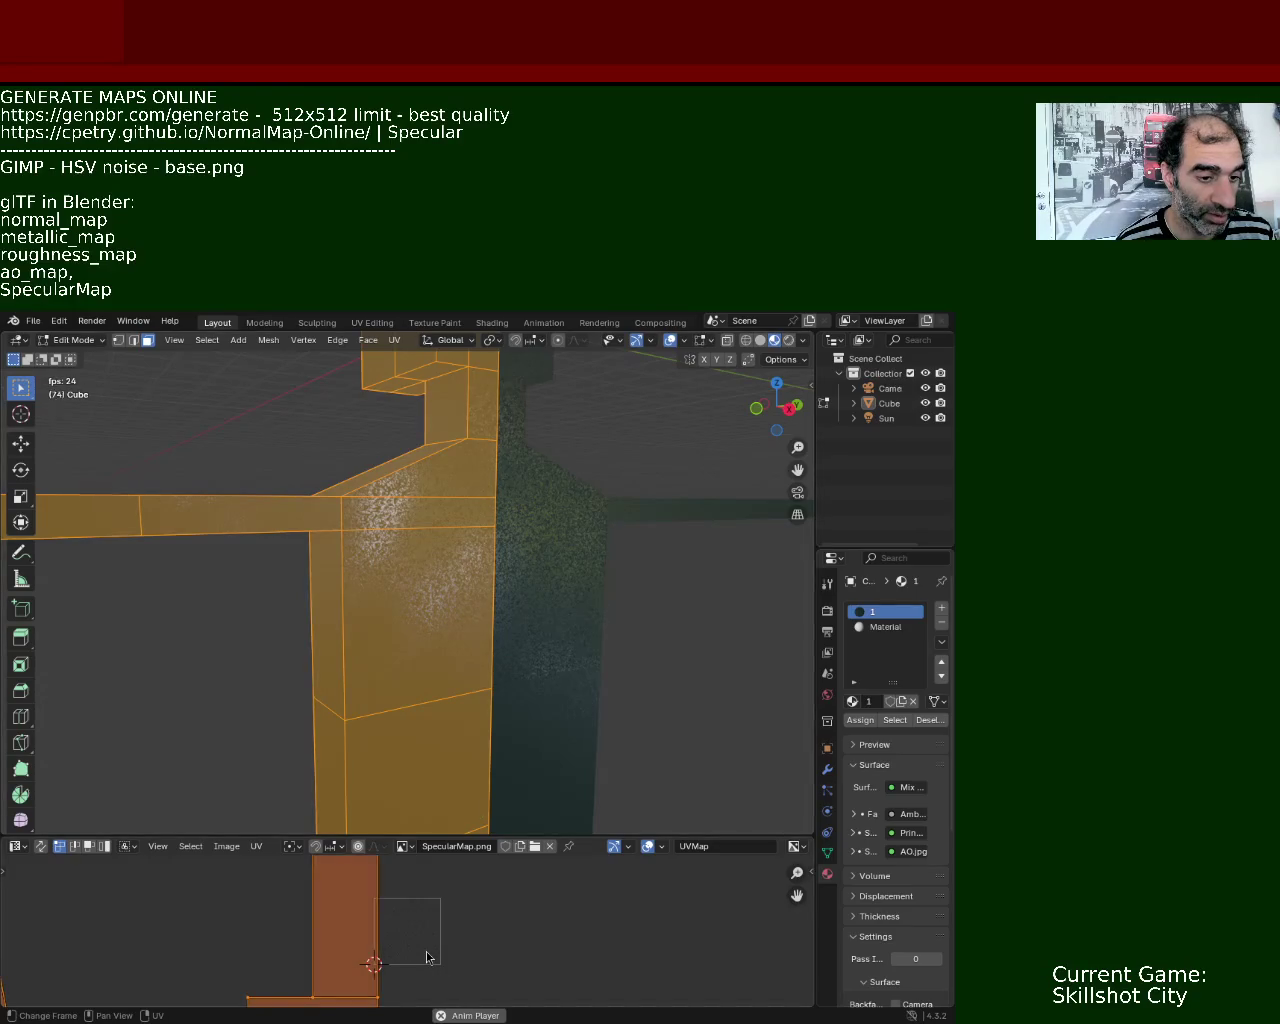
key(s)
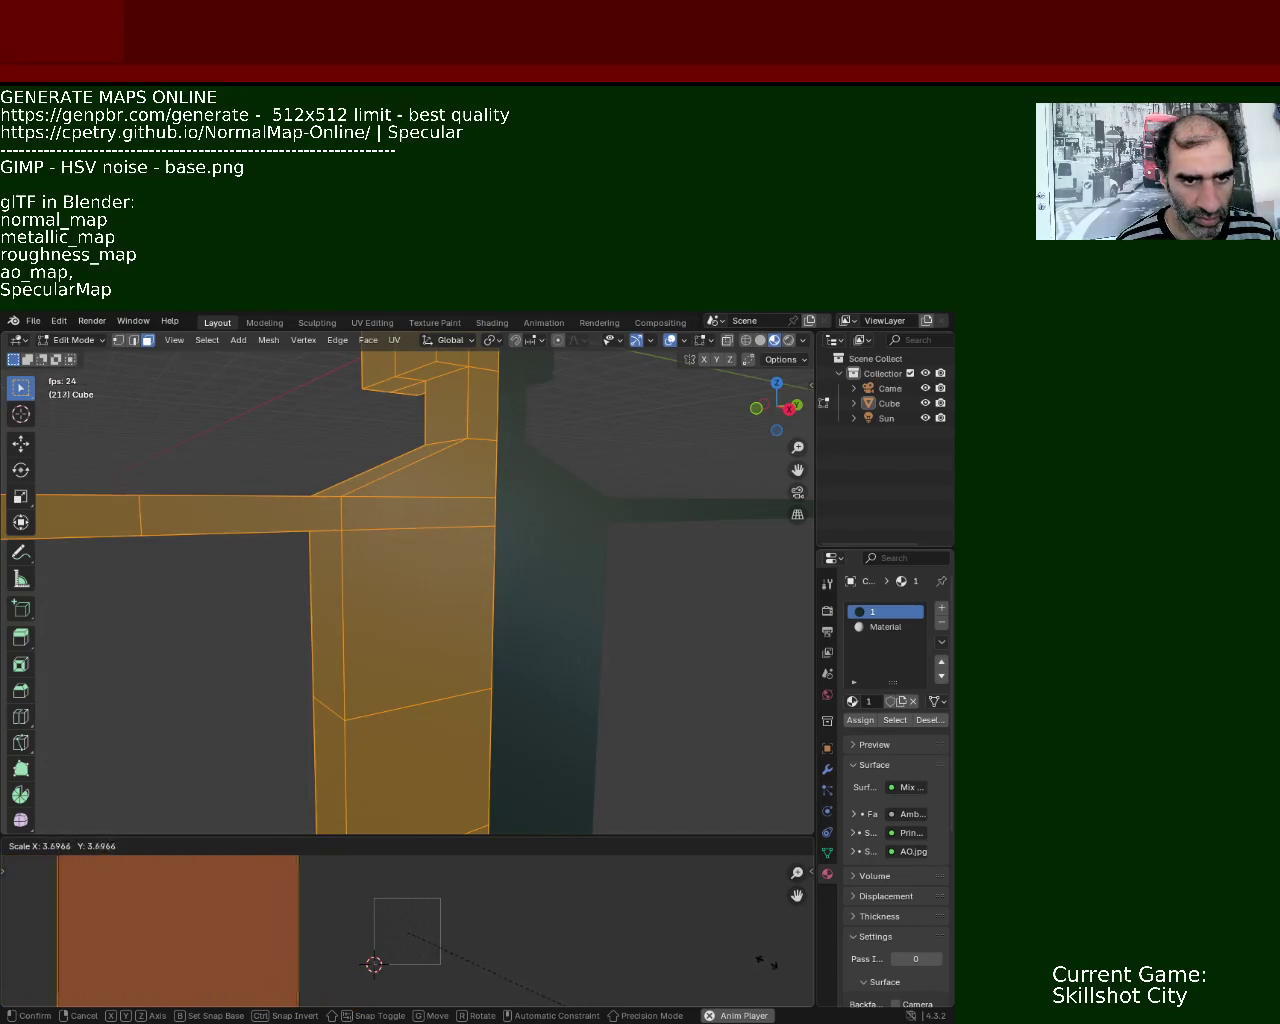
click(164, 898)
- Rescale the selected part's UVs again and check the finer noise in Rendered shading
middle_drag(428, 569, 405, 564)
key(b)
mouse_move(543, 585)
middle_down()
mouse_move(543, 561)
mouse_move(580, 600)
mouse_move(574, 554)
mouse_move(543, 594)
mouse_move(585, 635)
mouse_move(557, 574)
mouse_move(560, 600)
mouse_move(560, 586)
mouse_move(589, 620)
mouse_move(683, 651)
mouse_move(771, 617)
mouse_move(518, 551)
mouse_move(526, 597)
mouse_move(494, 571)
mouse_move(511, 587)
mouse_move(466, 574)
mouse_move(443, 594)
mouse_move(451, 609)
mouse_move(463, 589)
mouse_move(420, 583)
mouse_move(500, 612)
mouse_move(469, 560)
mouse_move(463, 660)
mouse_move(270, 634)
mouse_move(431, 597)
mouse_move(509, 600)
mouse_move(467, 576)
mouse_move(453, 583)
middle_up()
middle_drag(469, 647, 443, 657)
key(s)
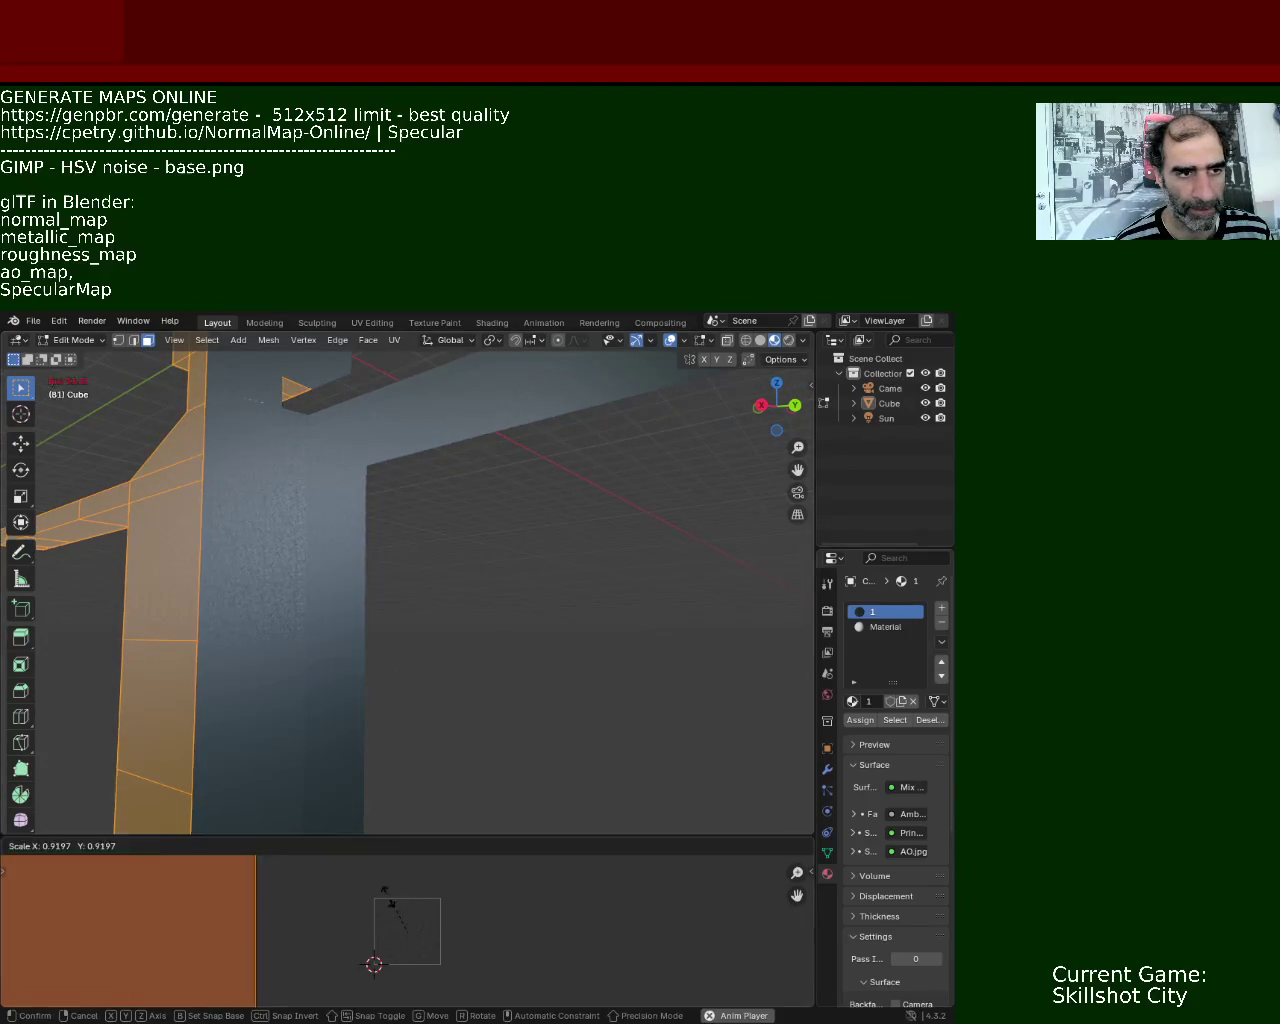
click(294, 908)
mouse_move(329, 585)
middle_down()
mouse_move(369, 586)
mouse_move(369, 569)
mouse_move(380, 589)
mouse_move(386, 543)
mouse_move(380, 518)
mouse_move(346, 520)
mouse_move(344, 538)
mouse_move(329, 523)
mouse_move(349, 563)
mouse_move(329, 514)
mouse_move(360, 605)
mouse_move(331, 491)
mouse_move(403, 494)
mouse_move(340, 503)
mouse_move(318, 492)
mouse_move(415, 617)
middle_up()
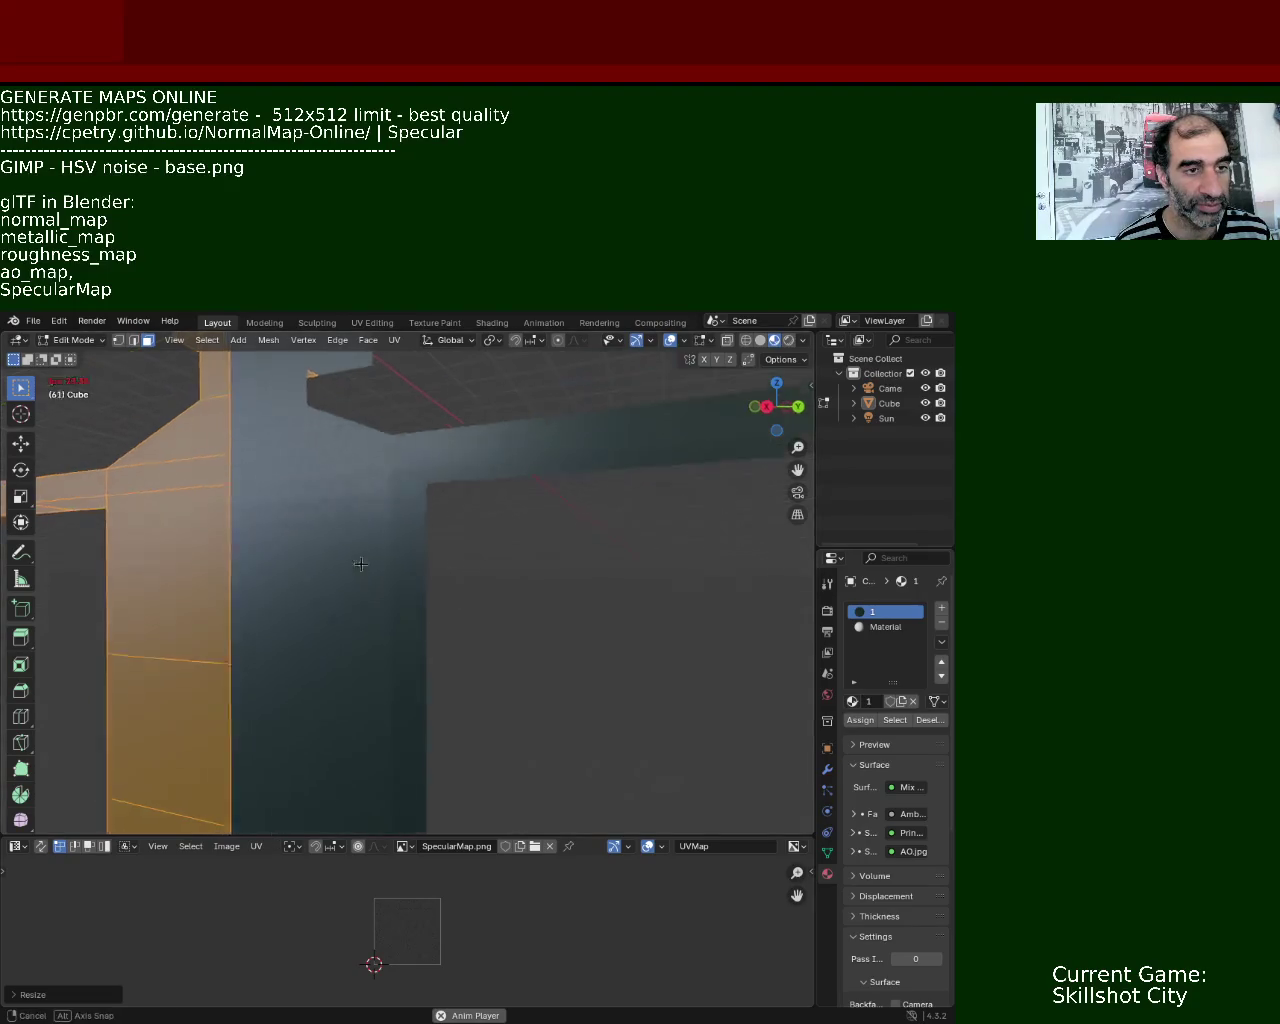
click(789, 340)
mouse_move(394, 580)
middle_down()
mouse_move(415, 516)
mouse_move(471, 509)
mouse_move(371, 500)
mouse_move(206, 518)
mouse_move(151, 547)
mouse_move(194, 517)
mouse_move(420, 517)
mouse_move(423, 489)
mouse_move(405, 531)
mouse_move(443, 529)
mouse_move(454, 560)
mouse_move(434, 496)
middle_up()
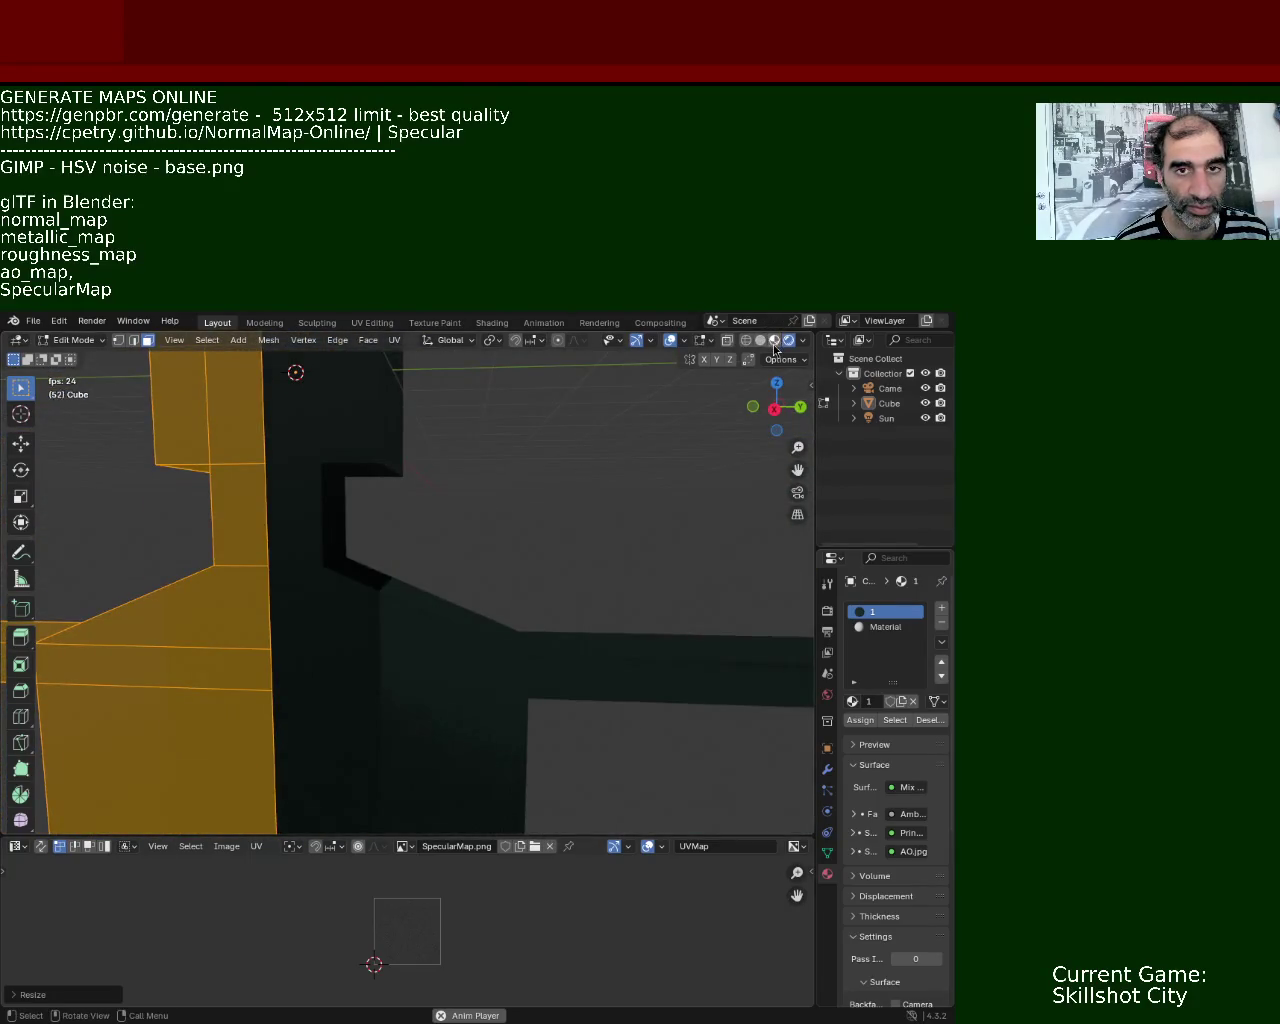
- Back in Material Preview, scale the selected part's UVs to about 25.46
click(774, 340)
mouse_move(506, 557)
middle_down()
mouse_move(449, 509)
mouse_move(423, 531)
middle_up()
key(s)
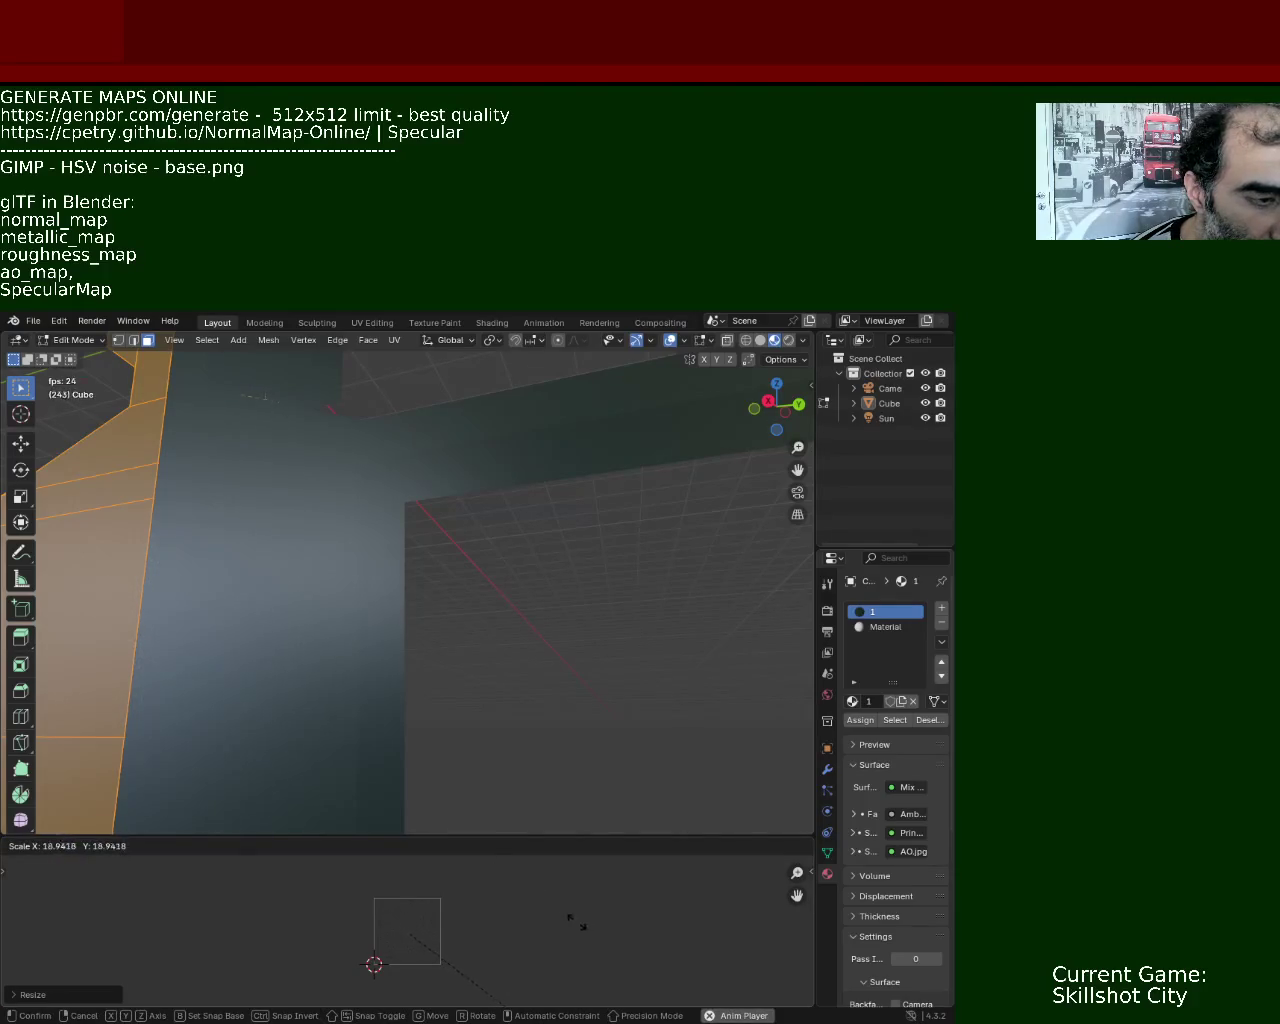
right_click(671, 981)
middle_drag(474, 703, 418, 532)
key(s)
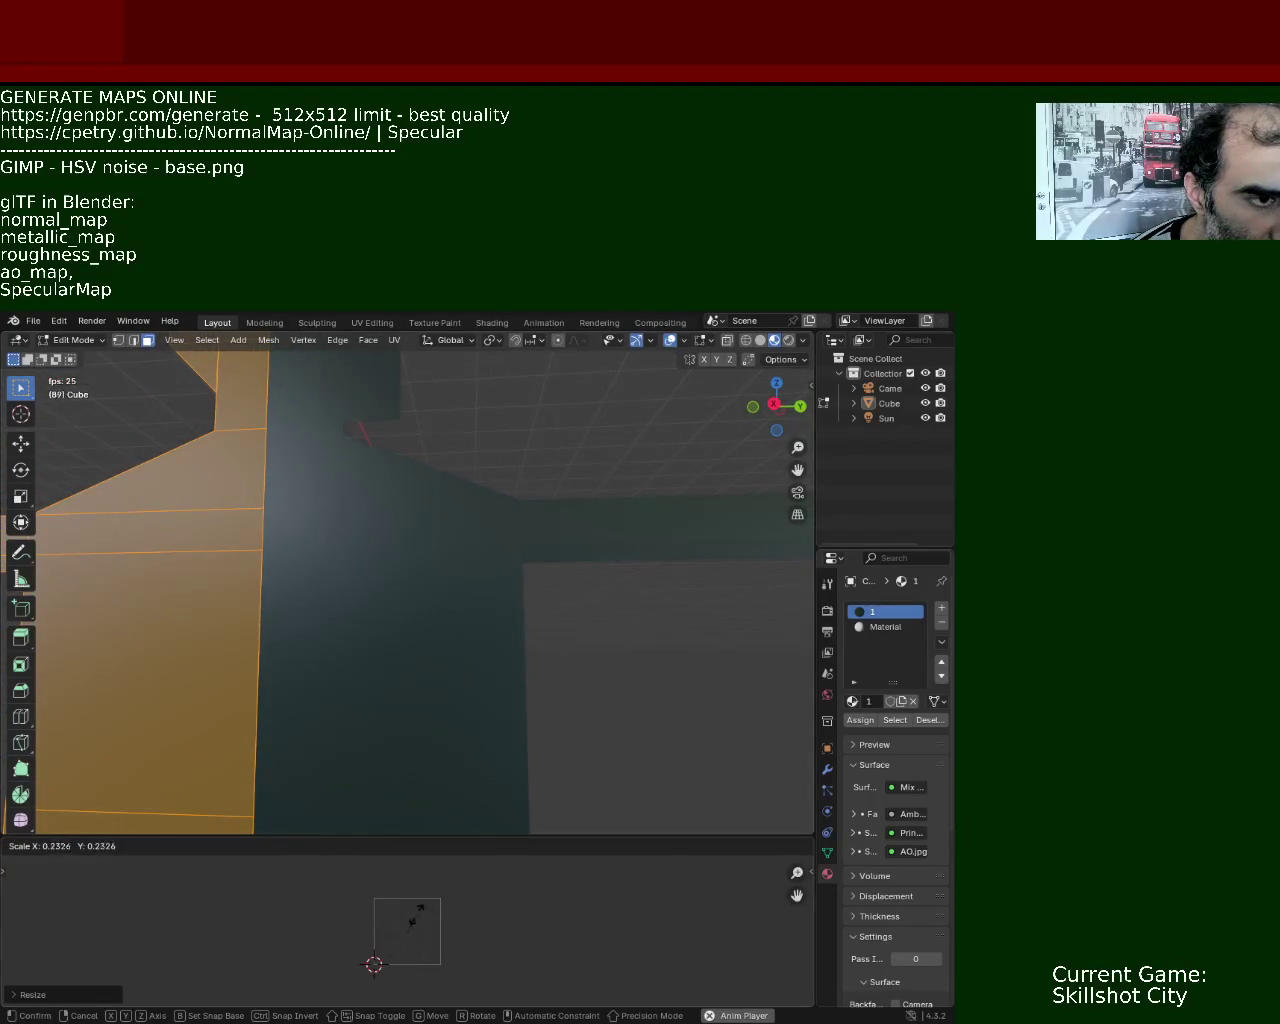
right_click(418, 915)
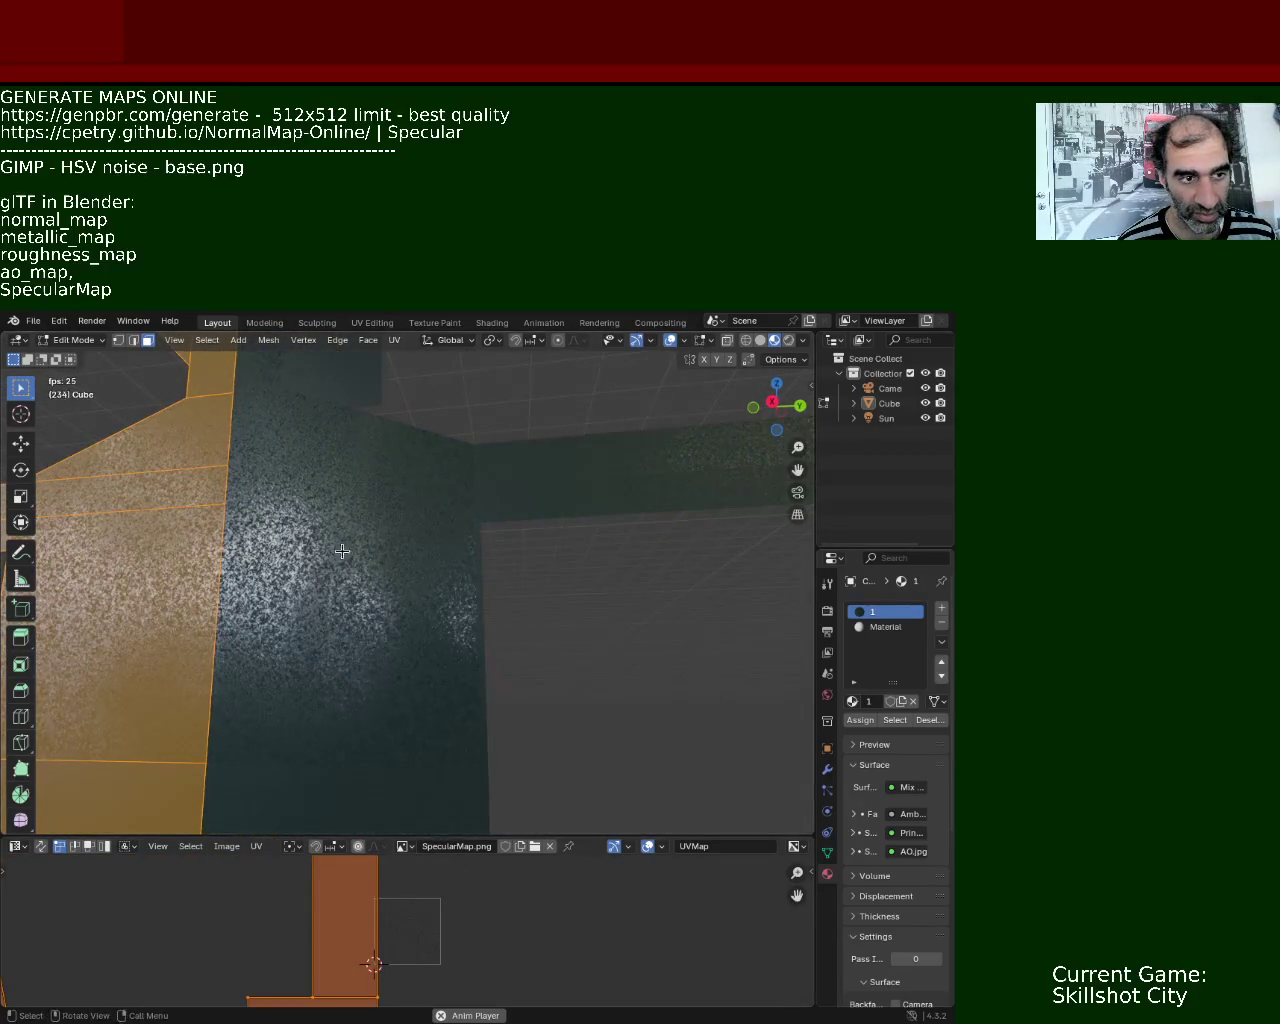
middle_drag(346, 556, 346, 566)
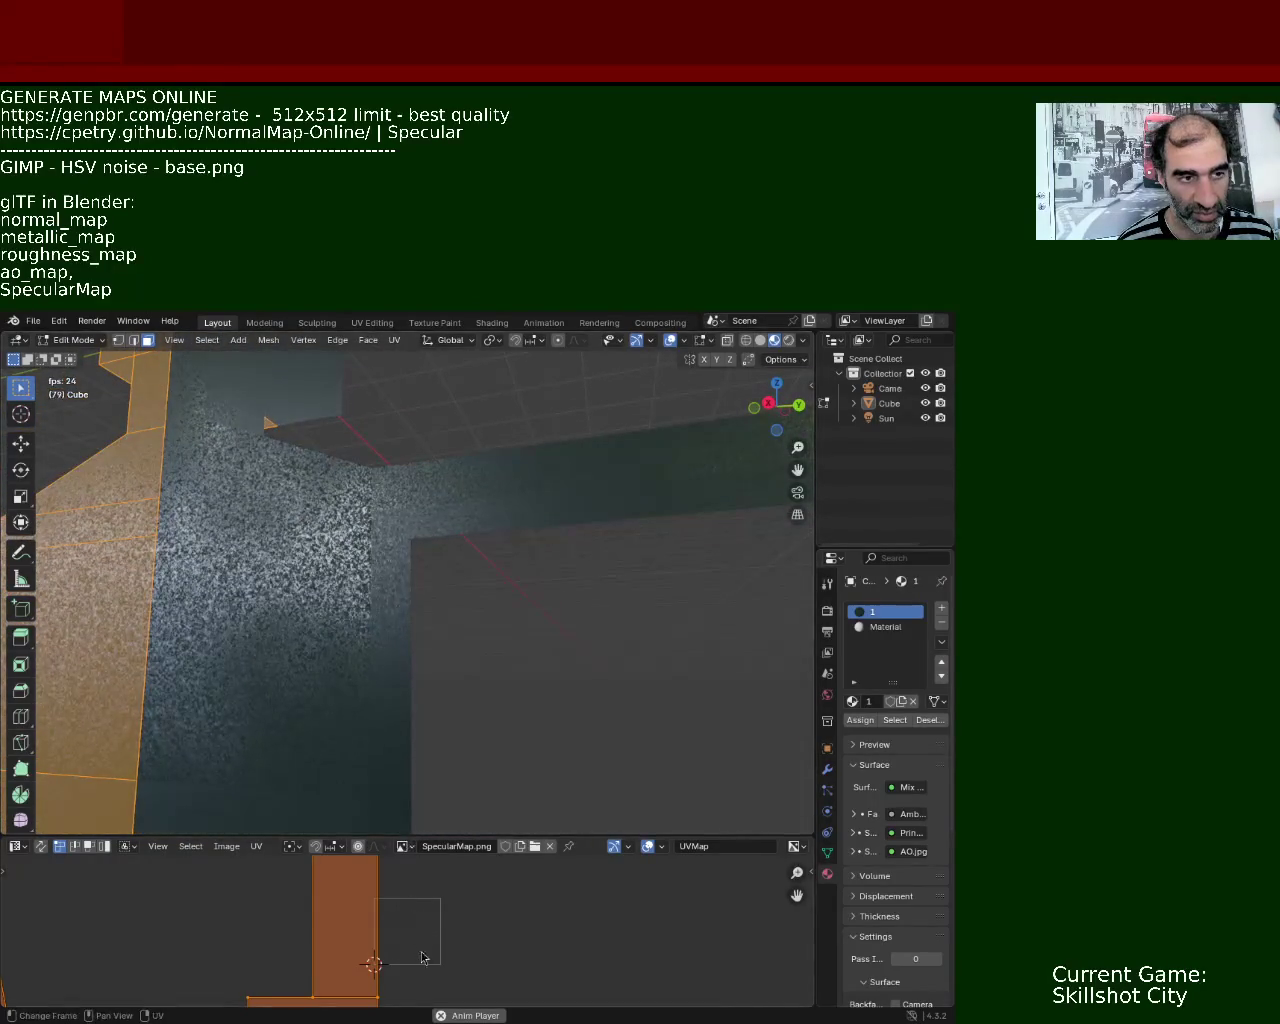
key(s)
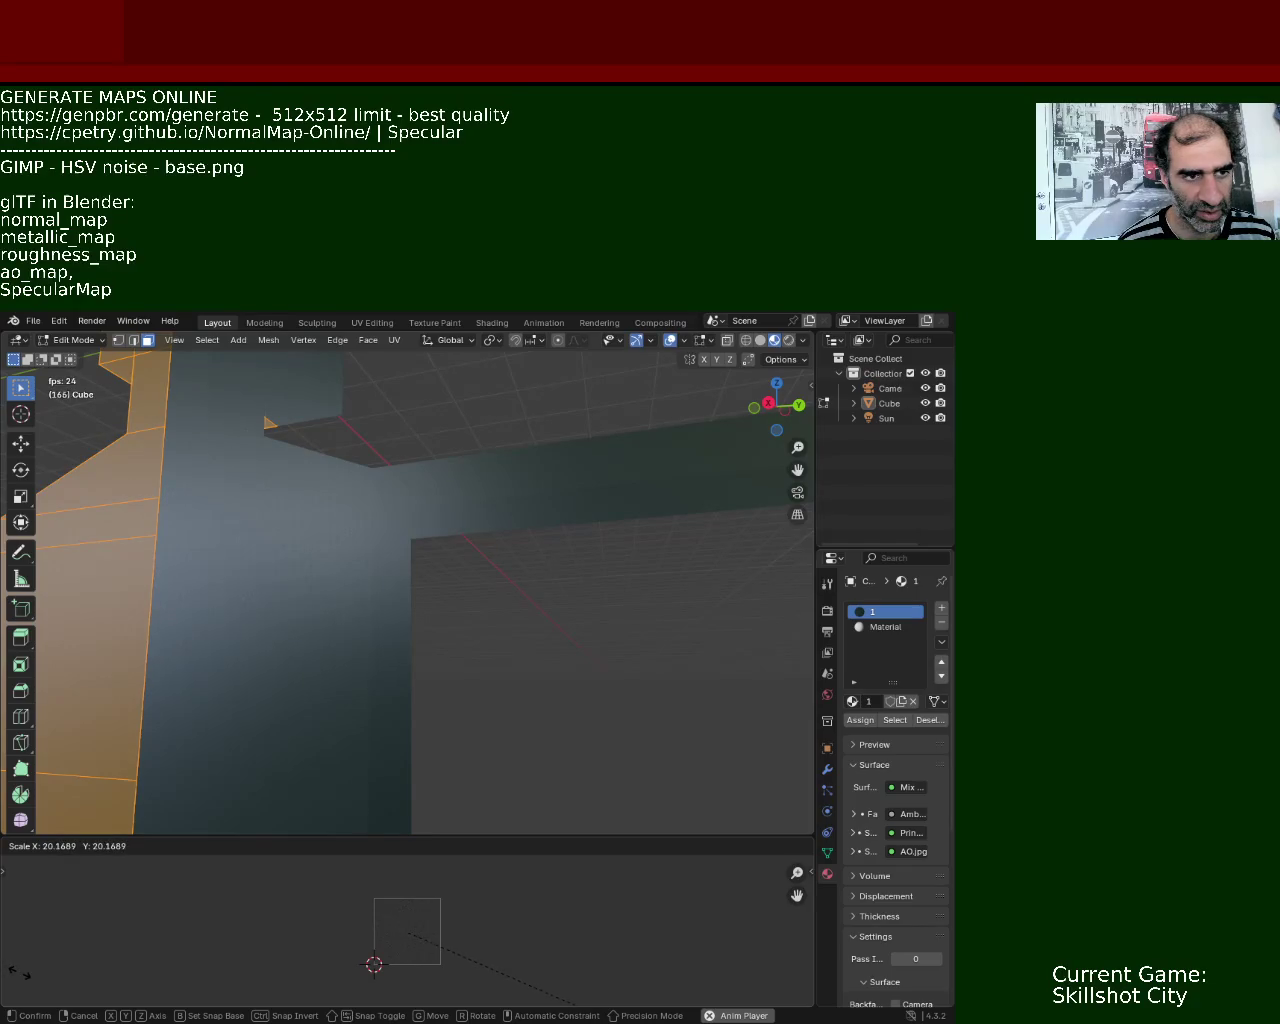
click(143, 983)
mouse_move(316, 622)
middle_down()
mouse_move(513, 697)
mouse_move(414, 659)
mouse_move(309, 555)
middle_up()
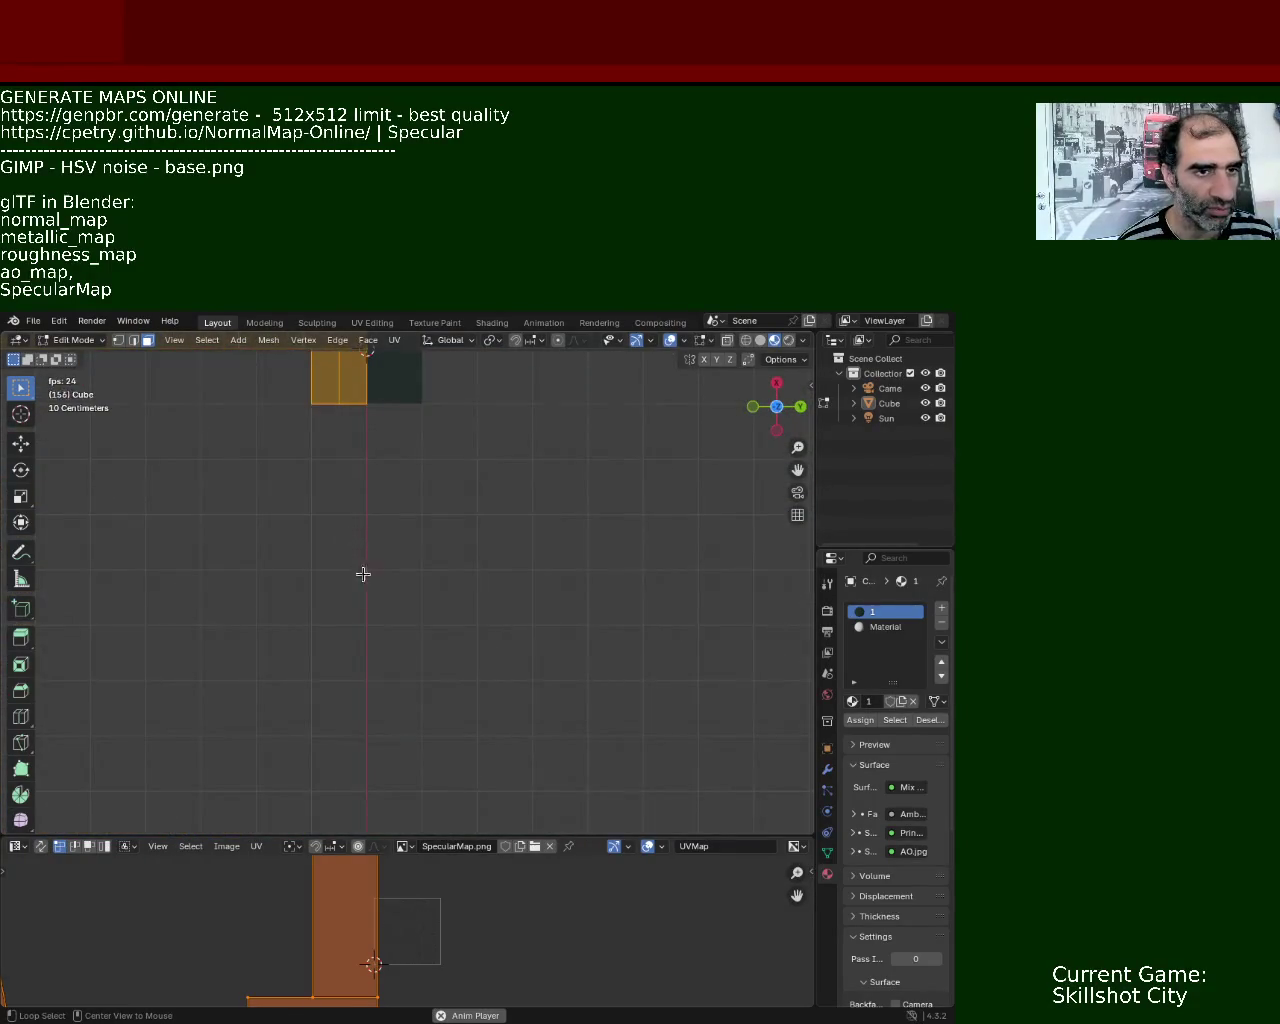
- Enlarge, then slightly reduce, the selected part's UV scale while inspecting the noisy face
middle_drag(362, 571, 293, 490)
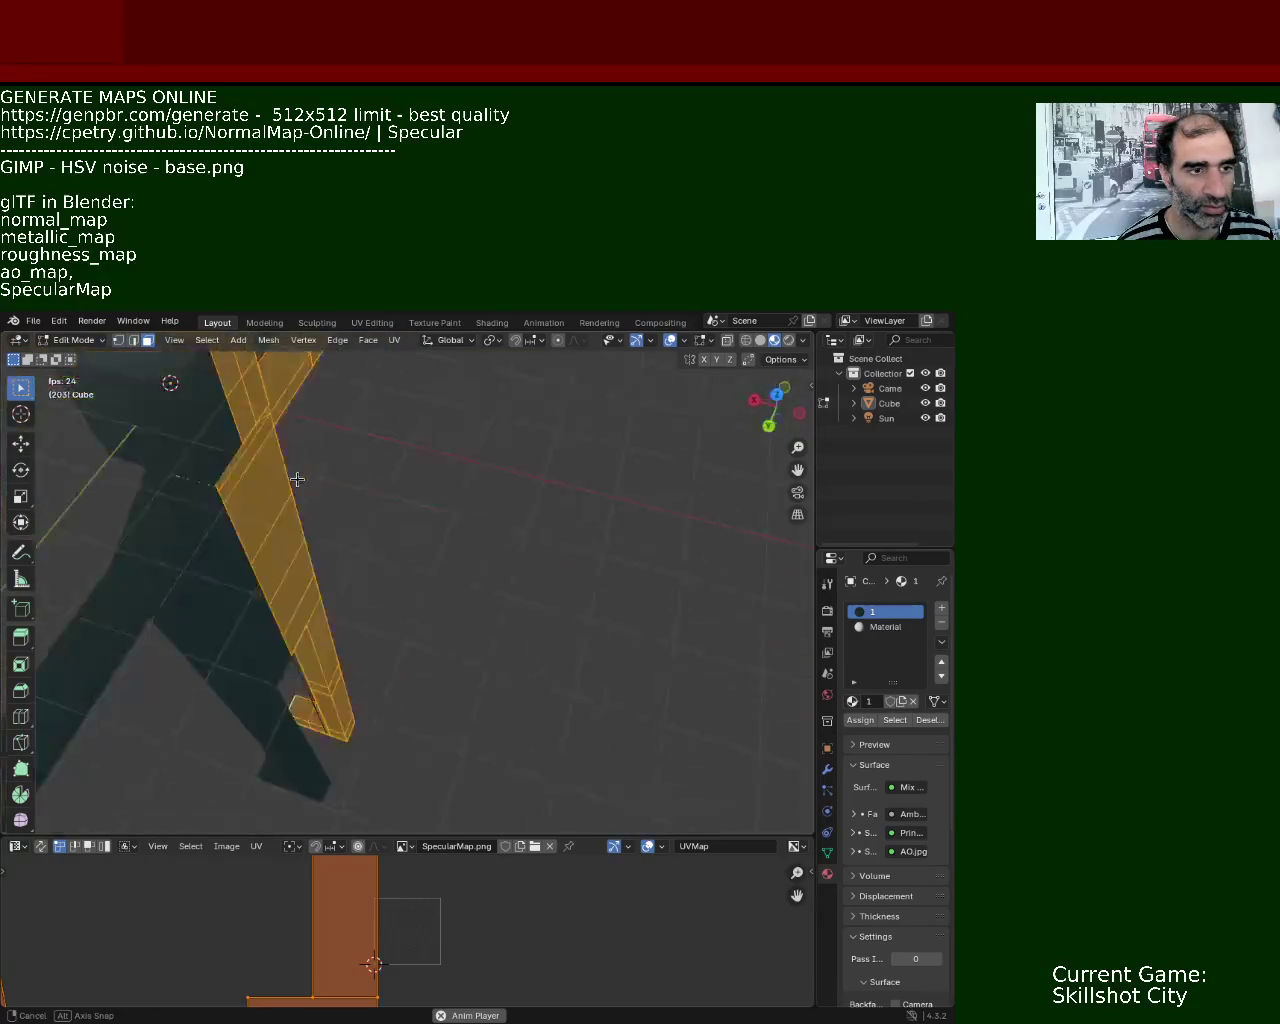
mouse_move(293, 490)
middle_down()
mouse_move(384, 644)
mouse_move(325, 569)
mouse_move(352, 596)
mouse_move(391, 714)
mouse_move(417, 643)
mouse_move(441, 717)
mouse_move(414, 666)
mouse_move(400, 554)
mouse_move(417, 609)
mouse_move(394, 613)
mouse_move(364, 561)
middle_up()
key(s)
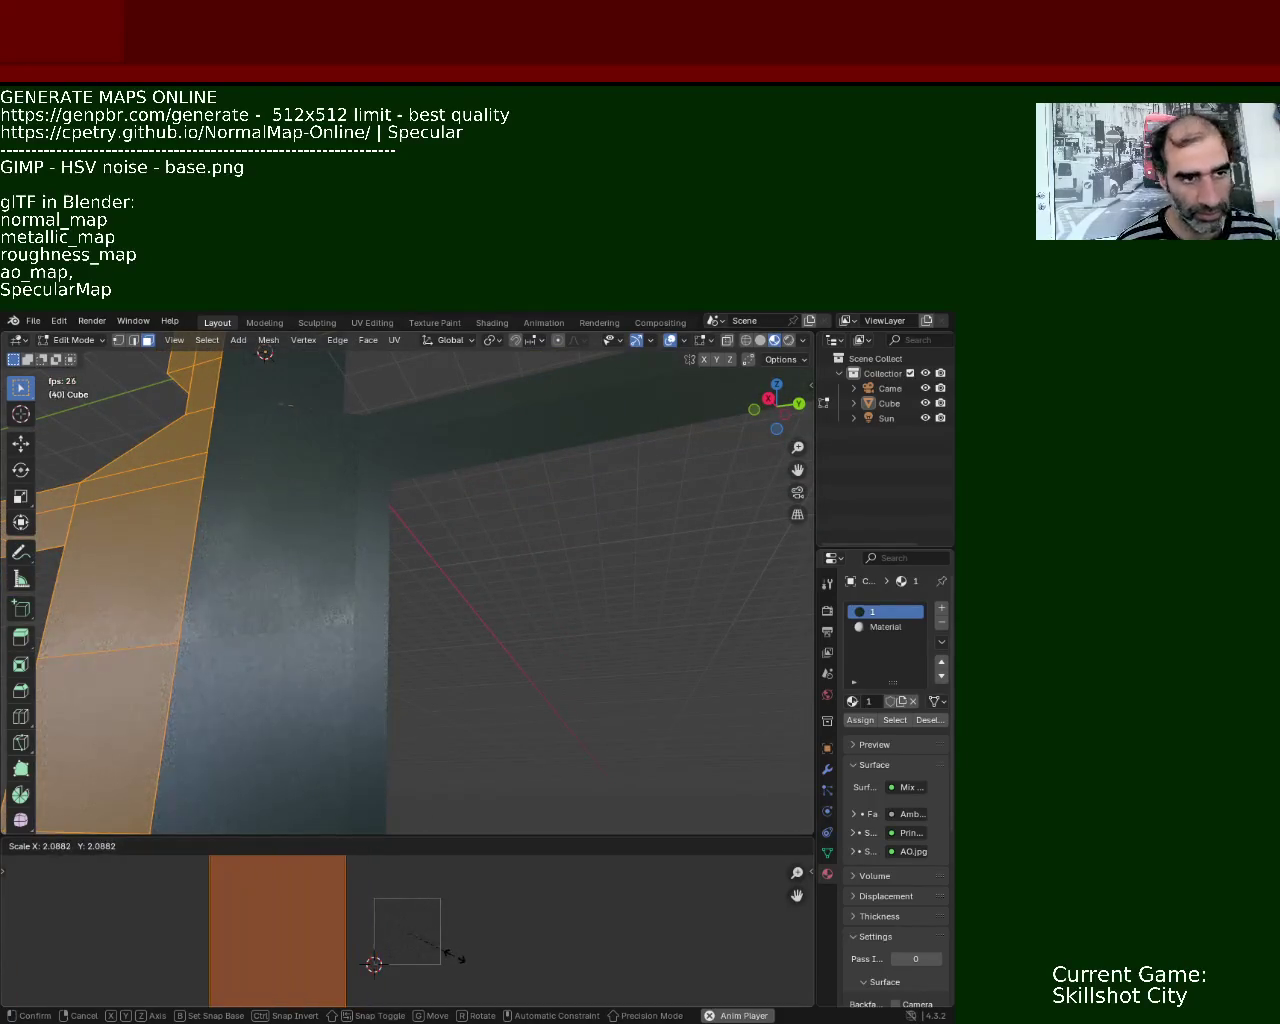
click(468, 975)
mouse_move(400, 620)
middle_down()
mouse_move(431, 603)
mouse_move(313, 484)
middle_up()
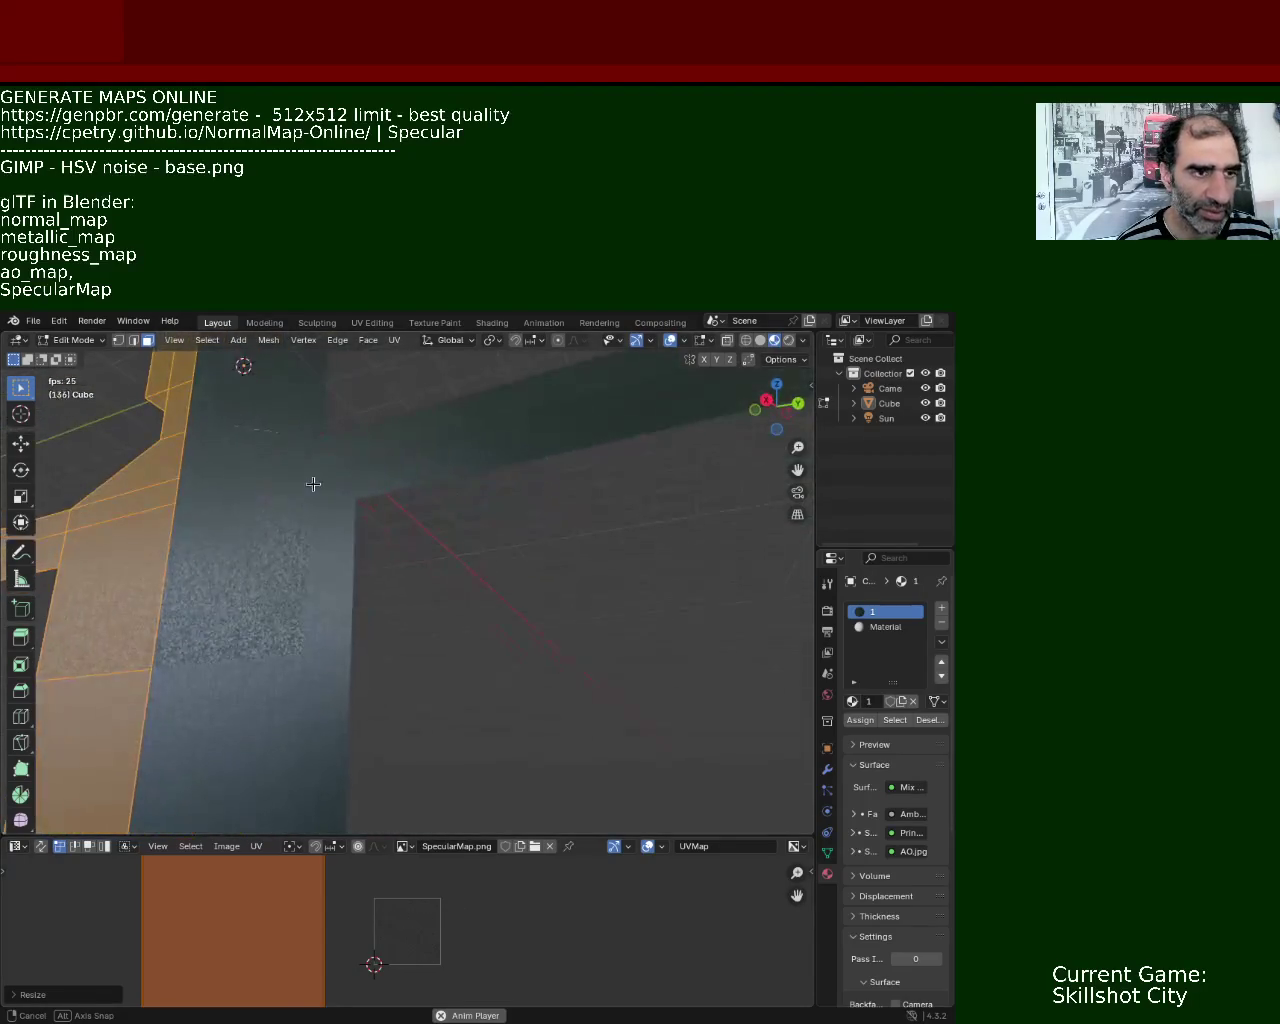
mouse_move(272, 539)
middle_down()
mouse_move(328, 534)
mouse_move(309, 538)
mouse_move(323, 608)
mouse_move(315, 573)
middle_up()
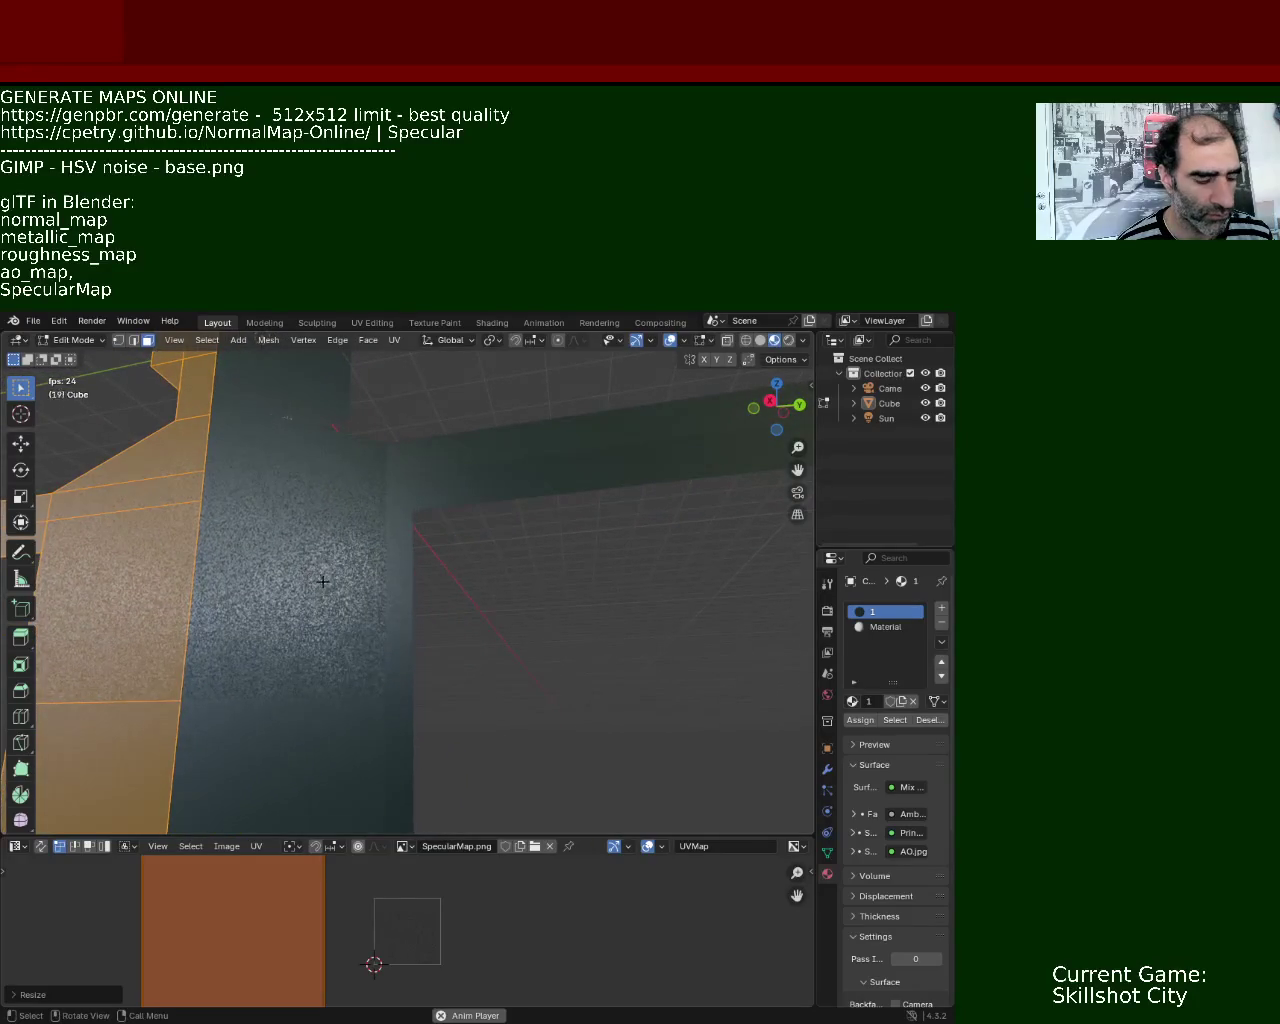
key(s)
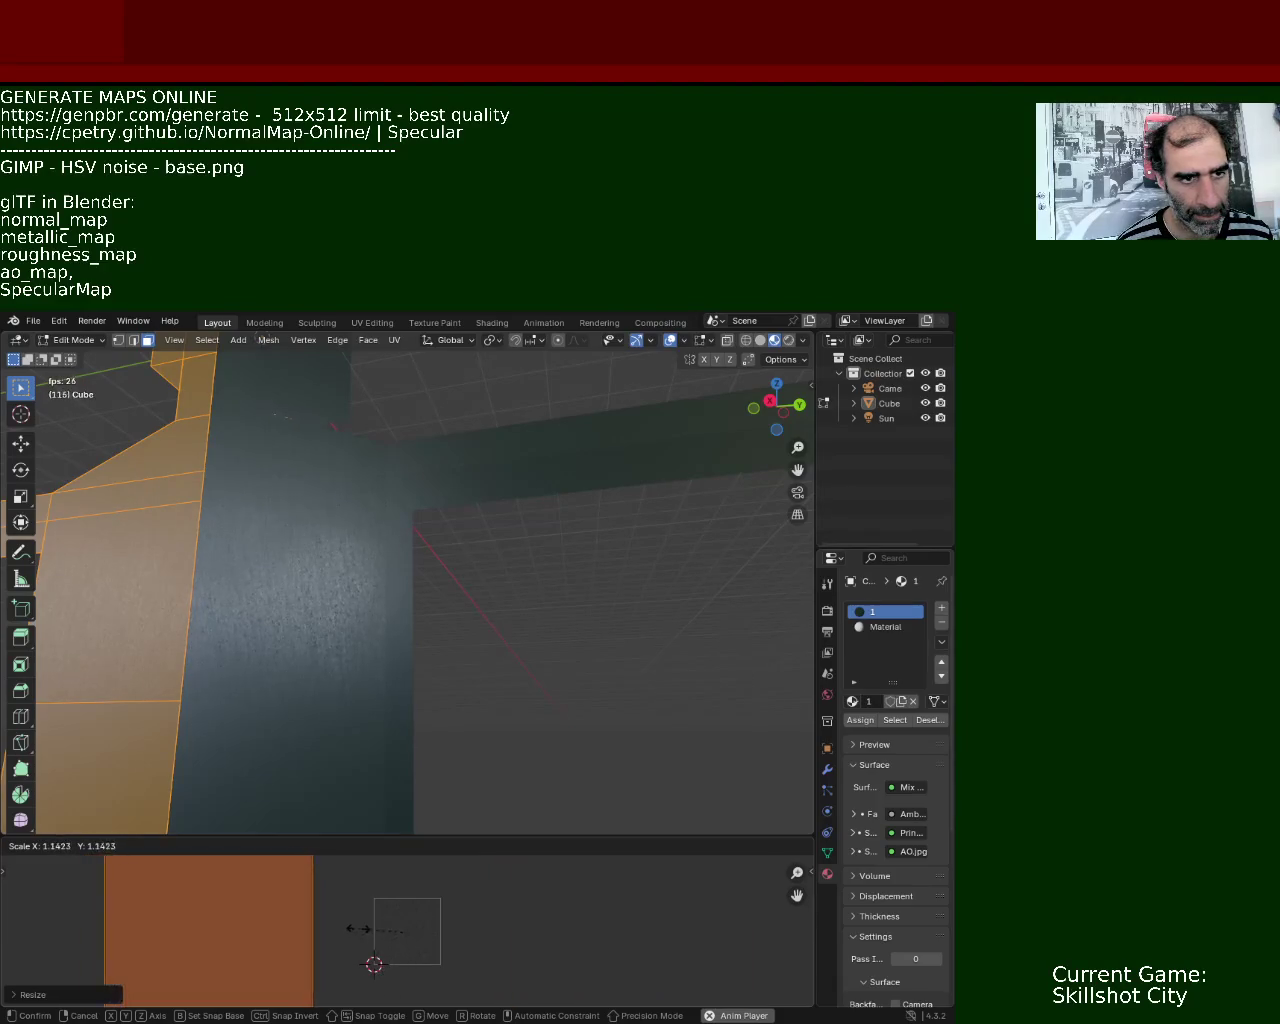
click(305, 985)
mouse_move(320, 600)
middle_down()
mouse_move(334, 569)
mouse_move(323, 543)
mouse_move(334, 560)
mouse_move(292, 590)
mouse_move(306, 702)
mouse_move(306, 640)
mouse_move(343, 646)
mouse_move(330, 610)
middle_up()
- Preview in Rendered shading with gizmo and overlays hidden, then leave Edit Mode
click(789, 341)
mouse_move(447, 522)
middle_down()
mouse_move(363, 700)
mouse_move(489, 583)
middle_up()
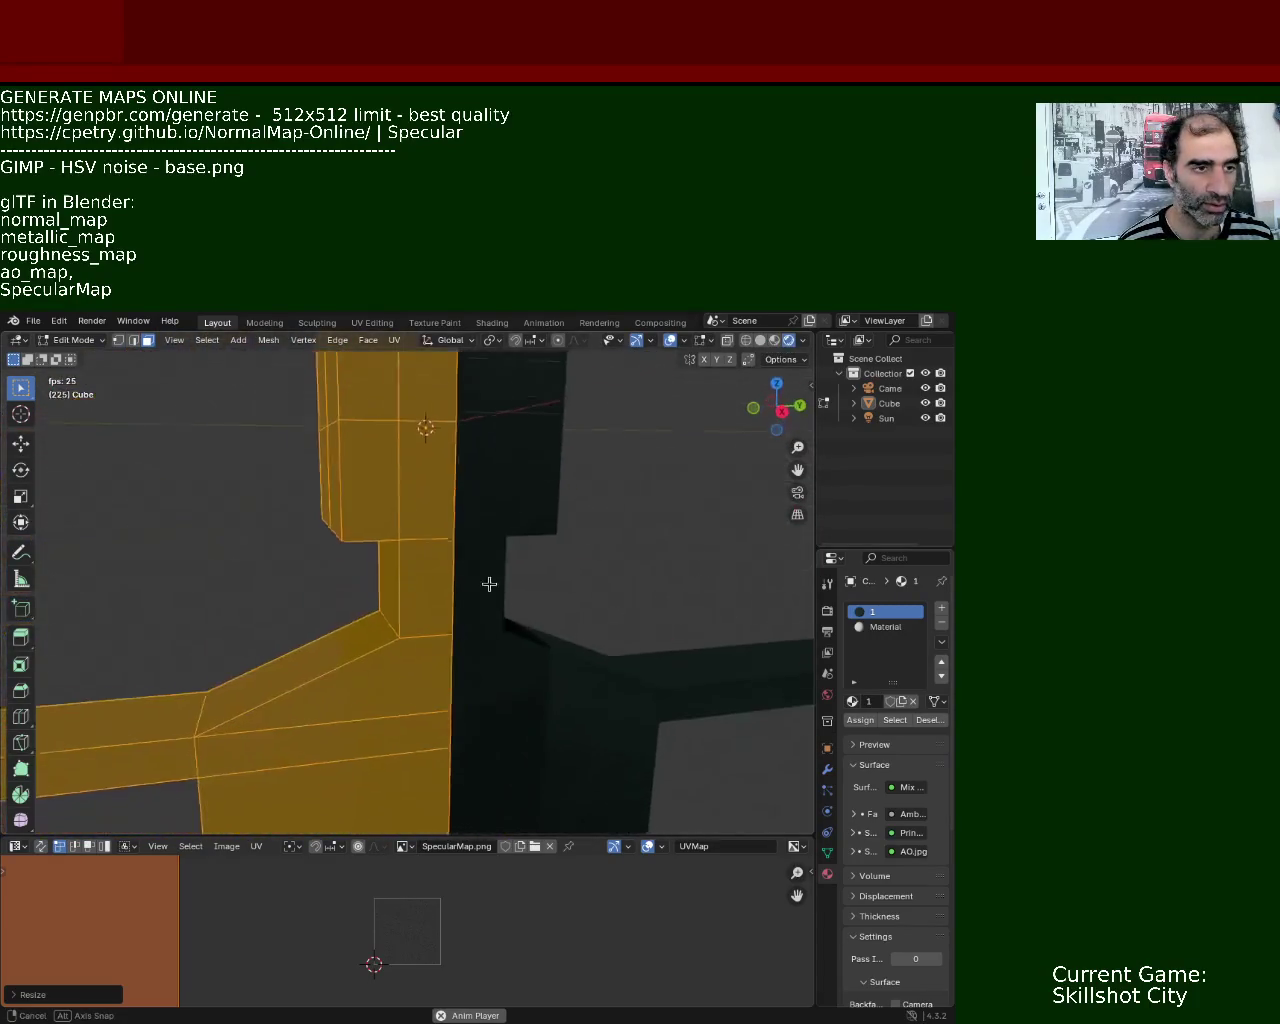
click(635, 342)
click(669, 341)
mouse_move(530, 554)
middle_down()
mouse_move(480, 557)
mouse_move(489, 509)
mouse_move(555, 538)
mouse_move(617, 594)
mouse_move(363, 506)
mouse_move(349, 454)
mouse_move(385, 507)
mouse_move(469, 520)
mouse_move(344, 485)
mouse_move(409, 529)
mouse_move(394, 517)
mouse_move(394, 471)
mouse_move(394, 500)
mouse_move(452, 499)
mouse_move(429, 457)
mouse_move(494, 423)
mouse_move(506, 525)
mouse_move(457, 526)
mouse_move(494, 554)
middle_up()
key(Return)
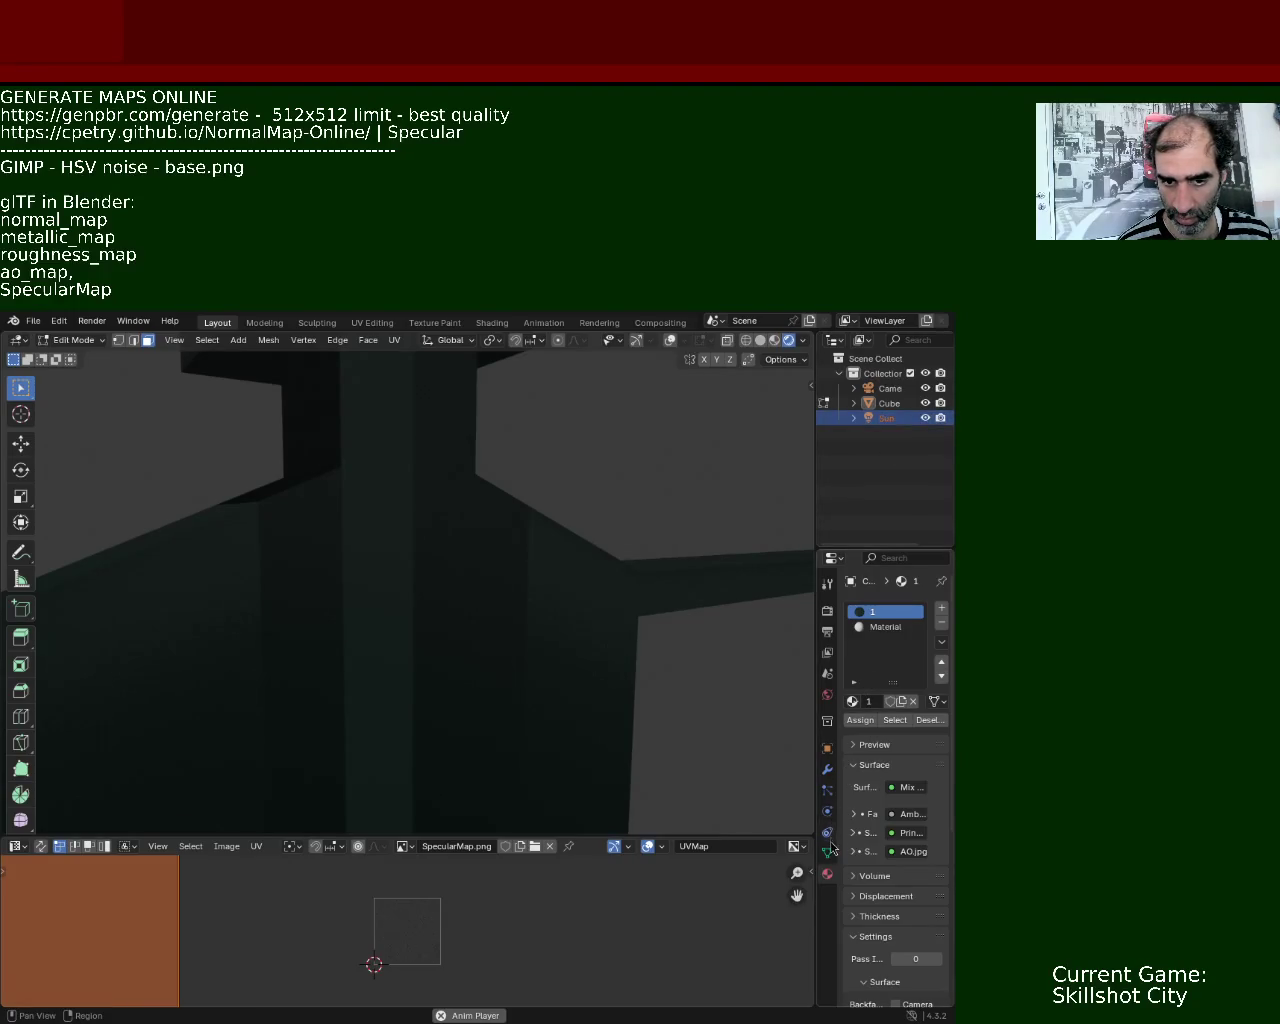
key(Tab)
- Select the Sun and raise its light strength from 1.200 to 3.980
click(880, 418)
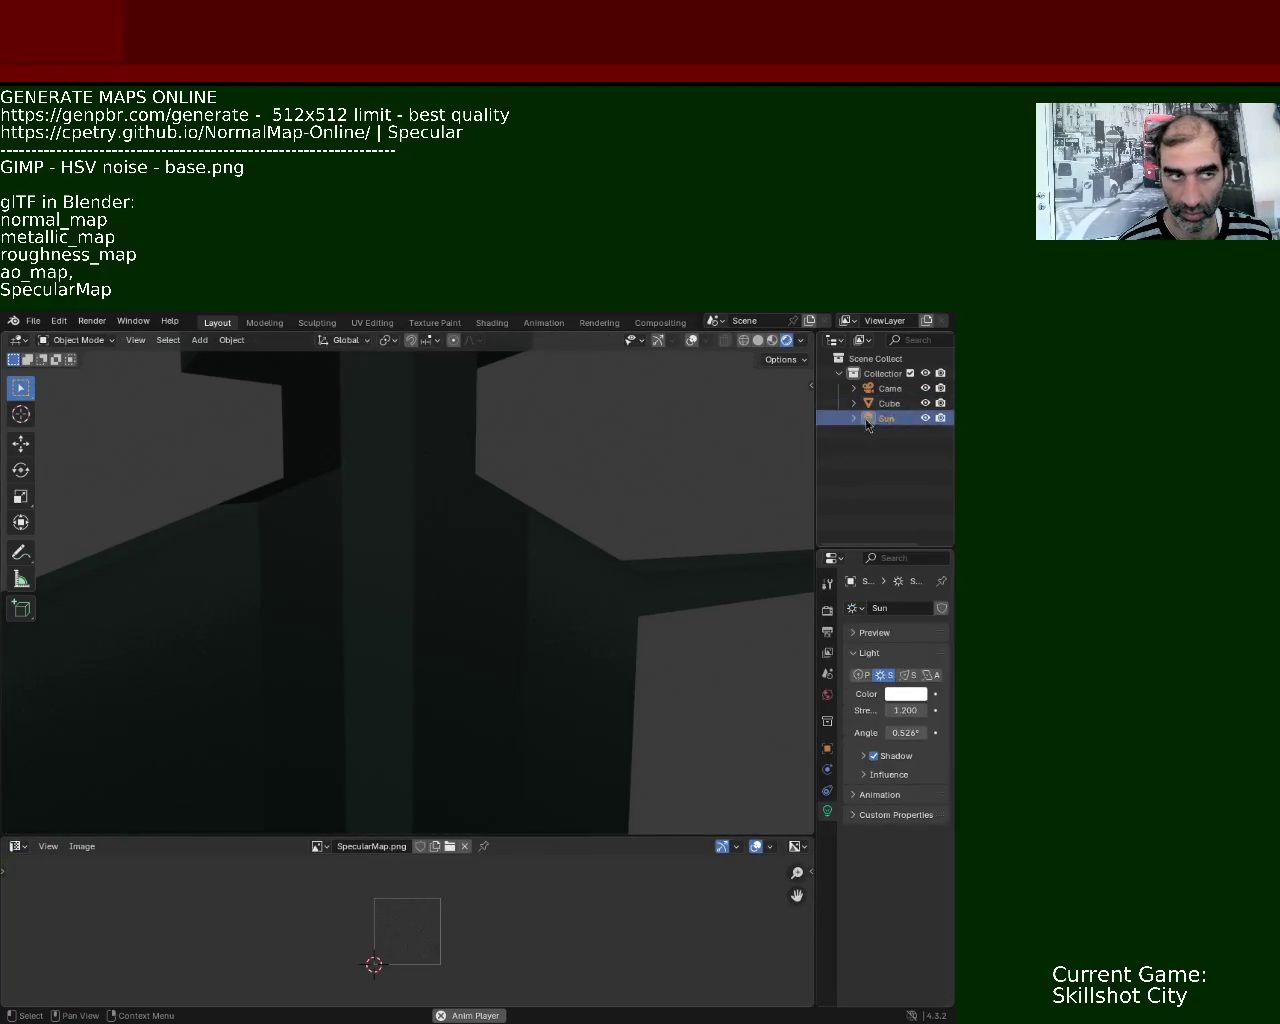
drag(905, 710, 930, 710)
mouse_move(563, 580)
middle_down()
mouse_move(410, 557)
mouse_move(420, 513)
mouse_move(443, 516)
mouse_move(373, 506)
mouse_move(334, 543)
mouse_move(337, 580)
mouse_move(298, 535)
mouse_move(314, 494)
mouse_move(376, 513)
mouse_move(351, 534)
mouse_move(285, 492)
mouse_move(280, 525)
mouse_move(277, 497)
mouse_move(294, 515)
mouse_move(254, 495)
mouse_move(280, 500)
mouse_move(323, 569)
mouse_move(340, 563)
mouse_move(331, 586)
mouse_move(323, 523)
mouse_move(557, 600)
mouse_move(297, 563)
mouse_move(605, 608)
middle_up()
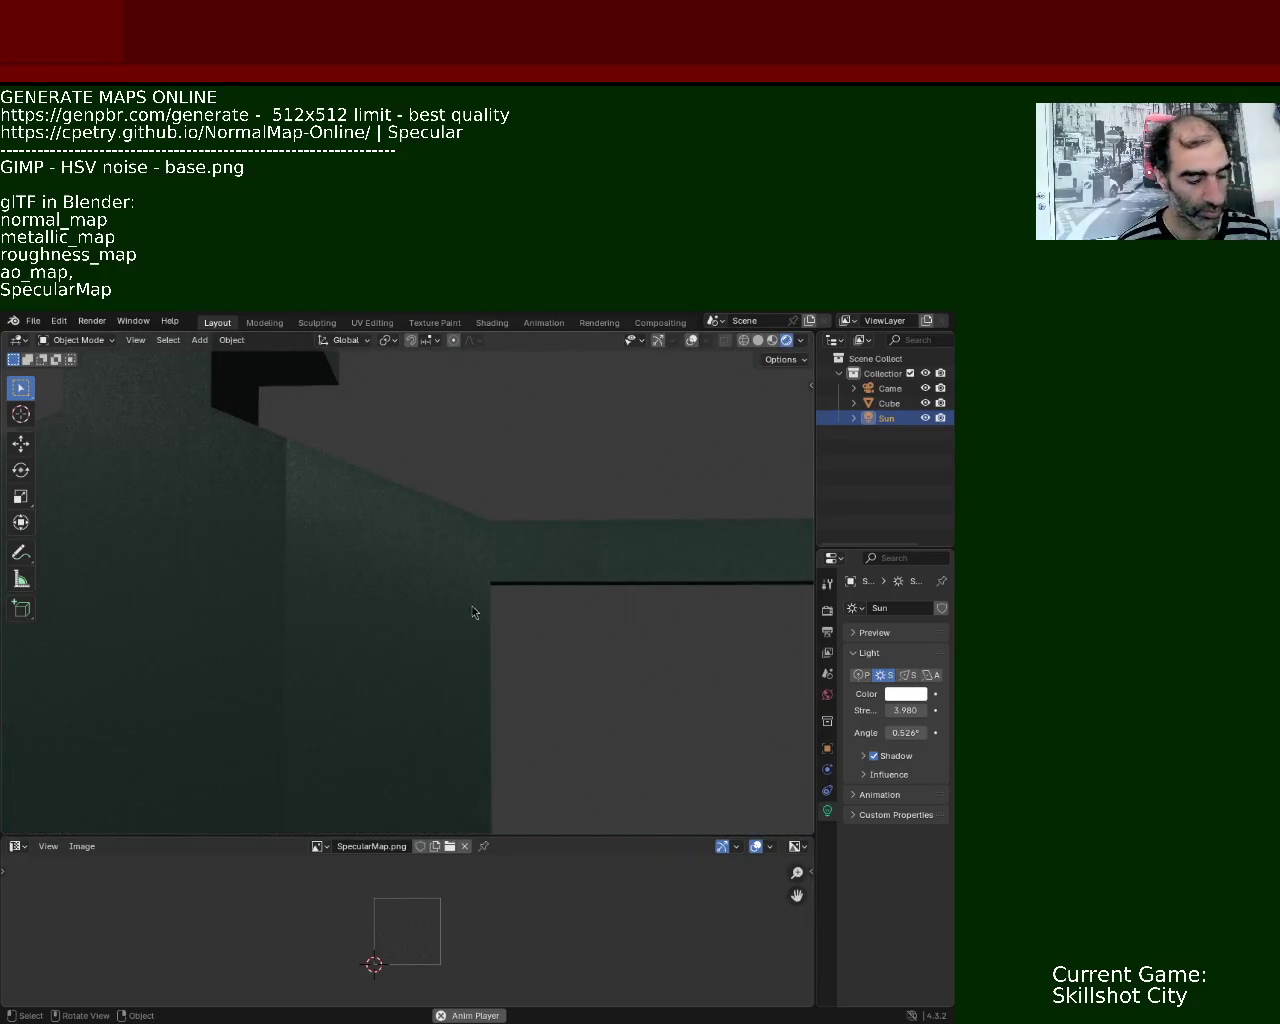
- Zoom out to see the whole figure from the front and show the navigation gizmo
scroll(468, 499, down, 5)
mouse_move(450, 515)
middle_down()
mouse_move(420, 541)
mouse_move(448, 578)
mouse_move(431, 542)
mouse_move(450, 551)
middle_up()
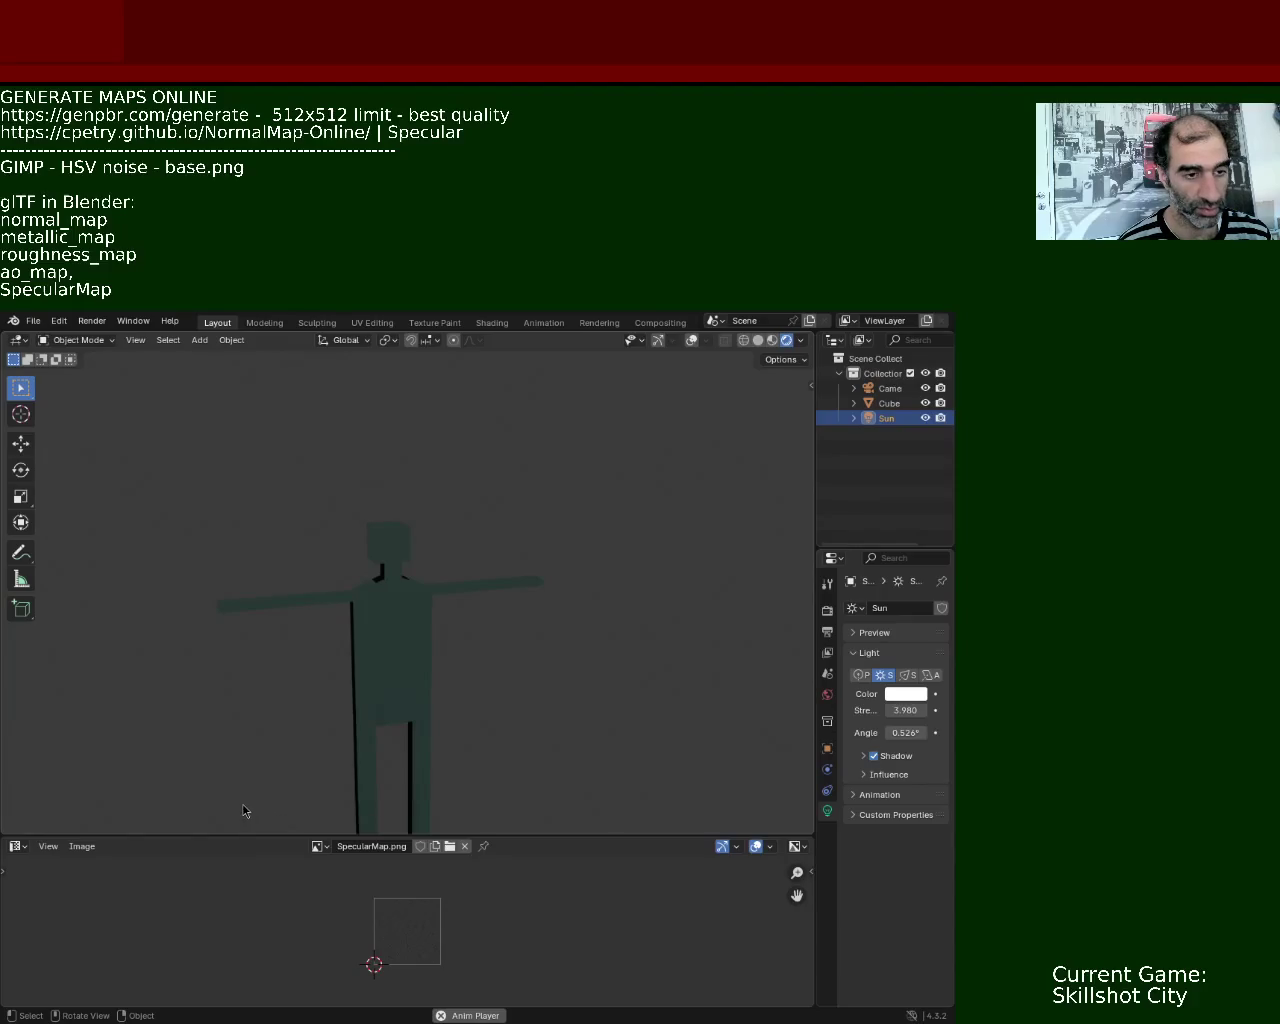
middle_drag(420, 631, 417, 578)
ctrl+middle_drag(397, 500, 406, 495)
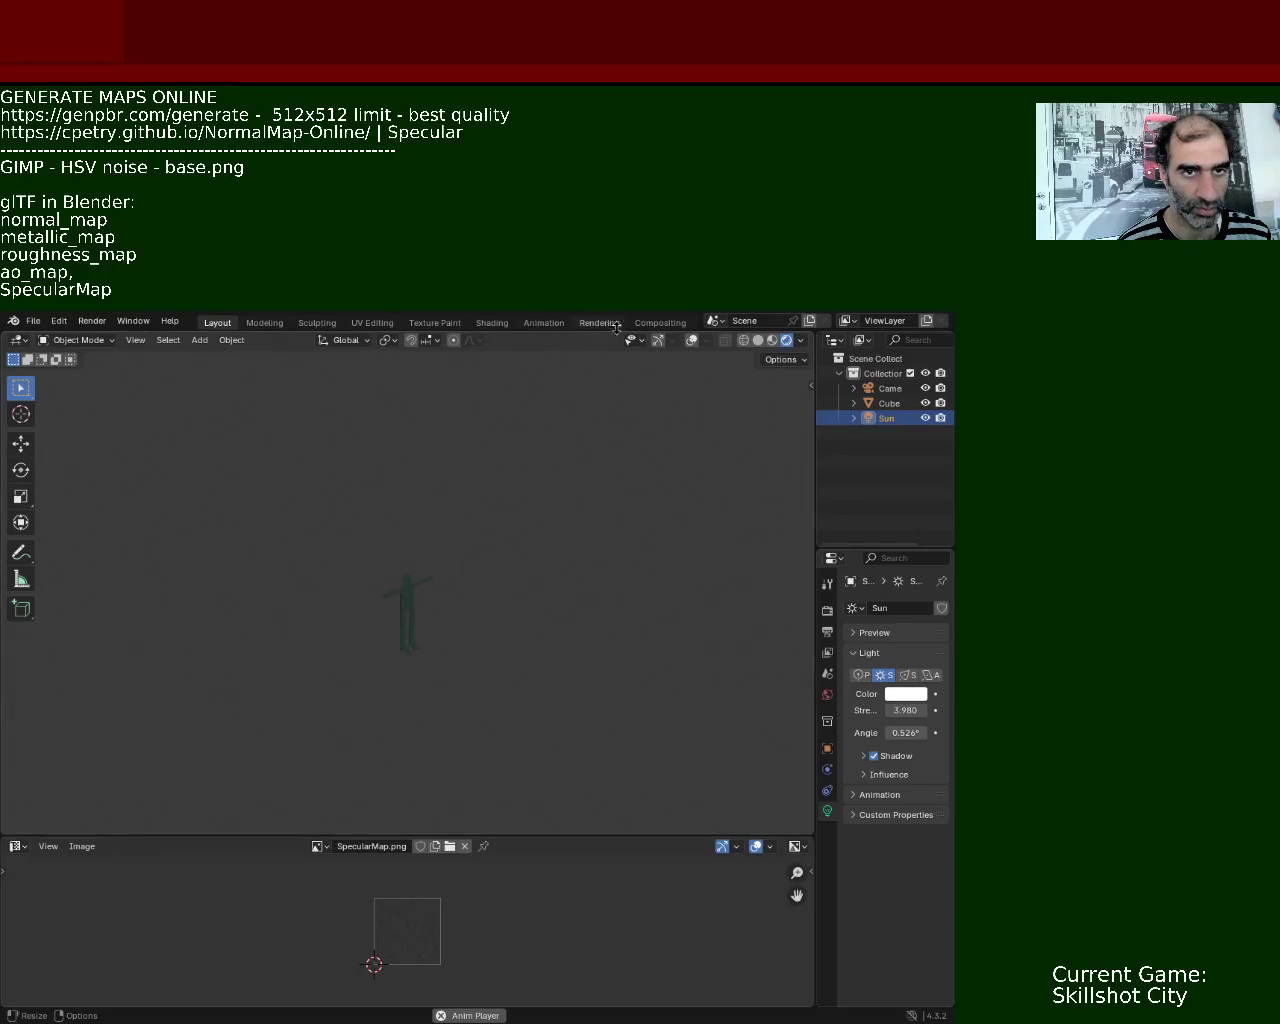
click(655, 342)
- Turn viewport overlays back on and reselect the Sun in the viewport with the Move tool
click(693, 342)
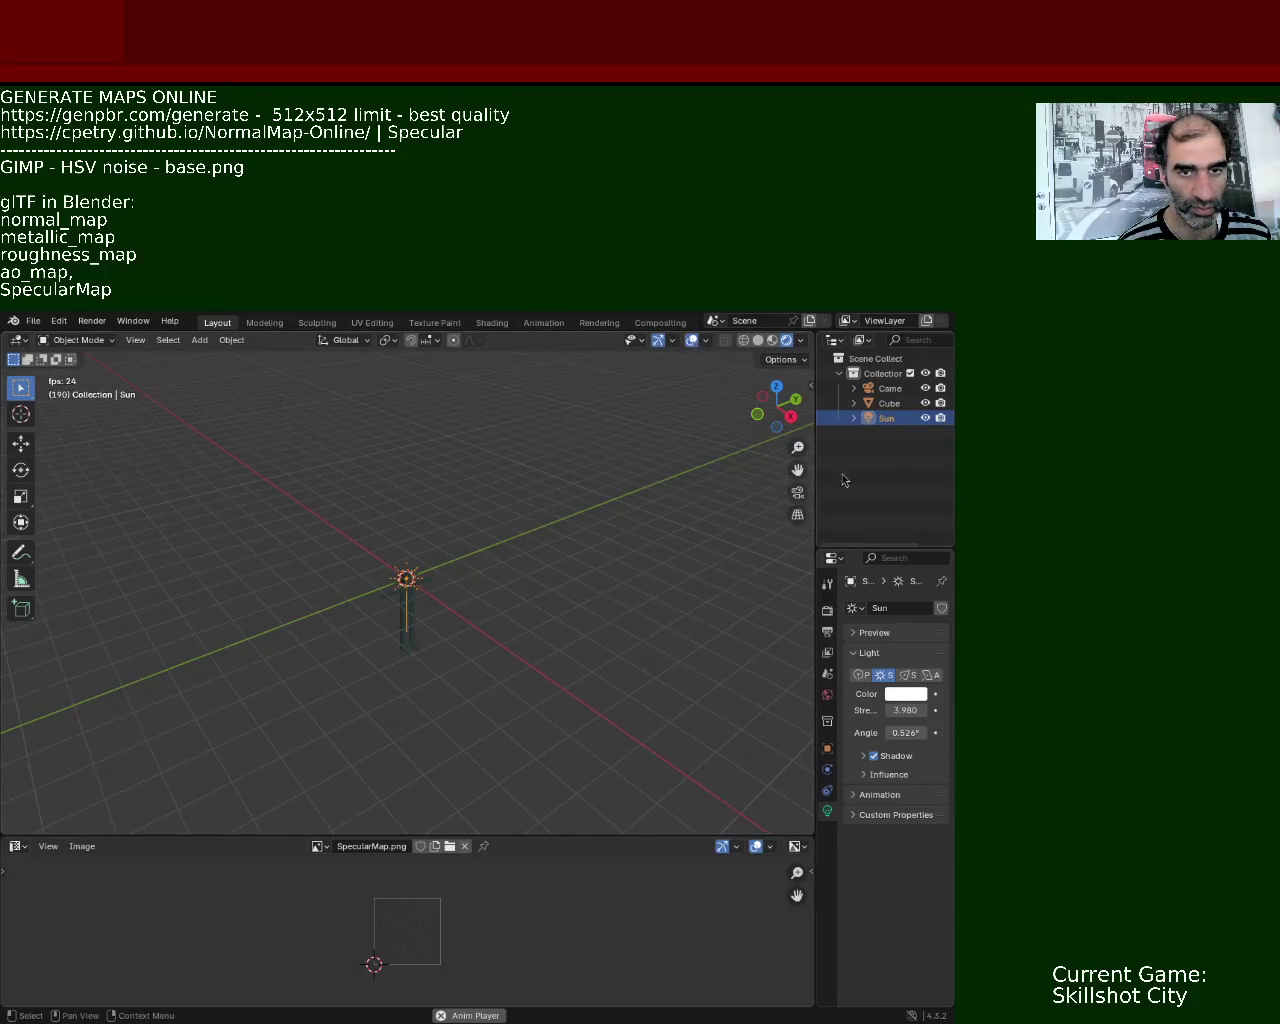
click(886, 418)
mouse_move(440, 525)
middle_down()
mouse_move(486, 549)
mouse_move(457, 557)
middle_up()
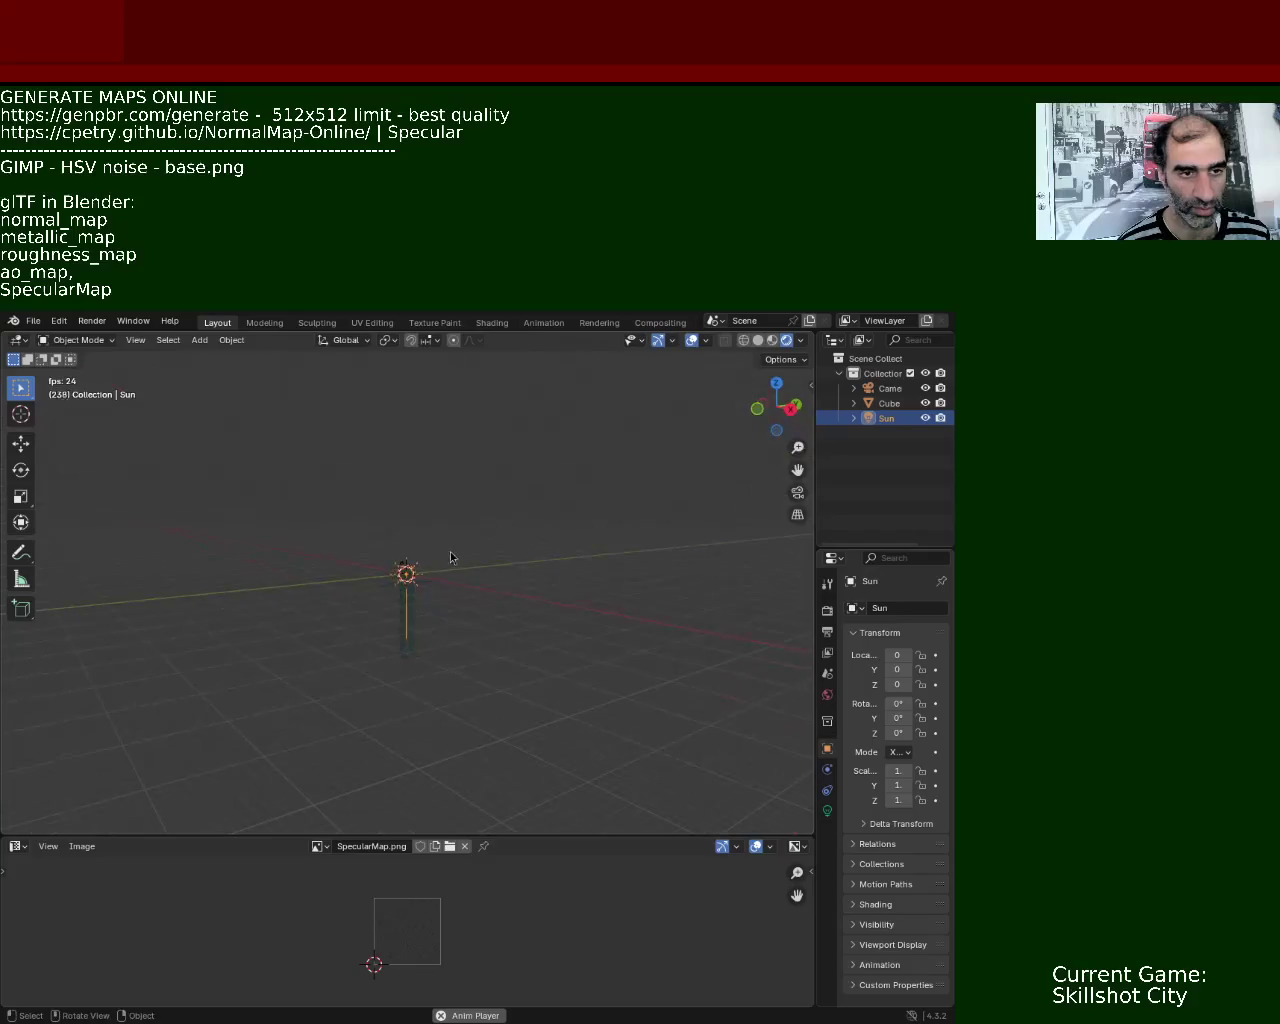
click(20, 443)
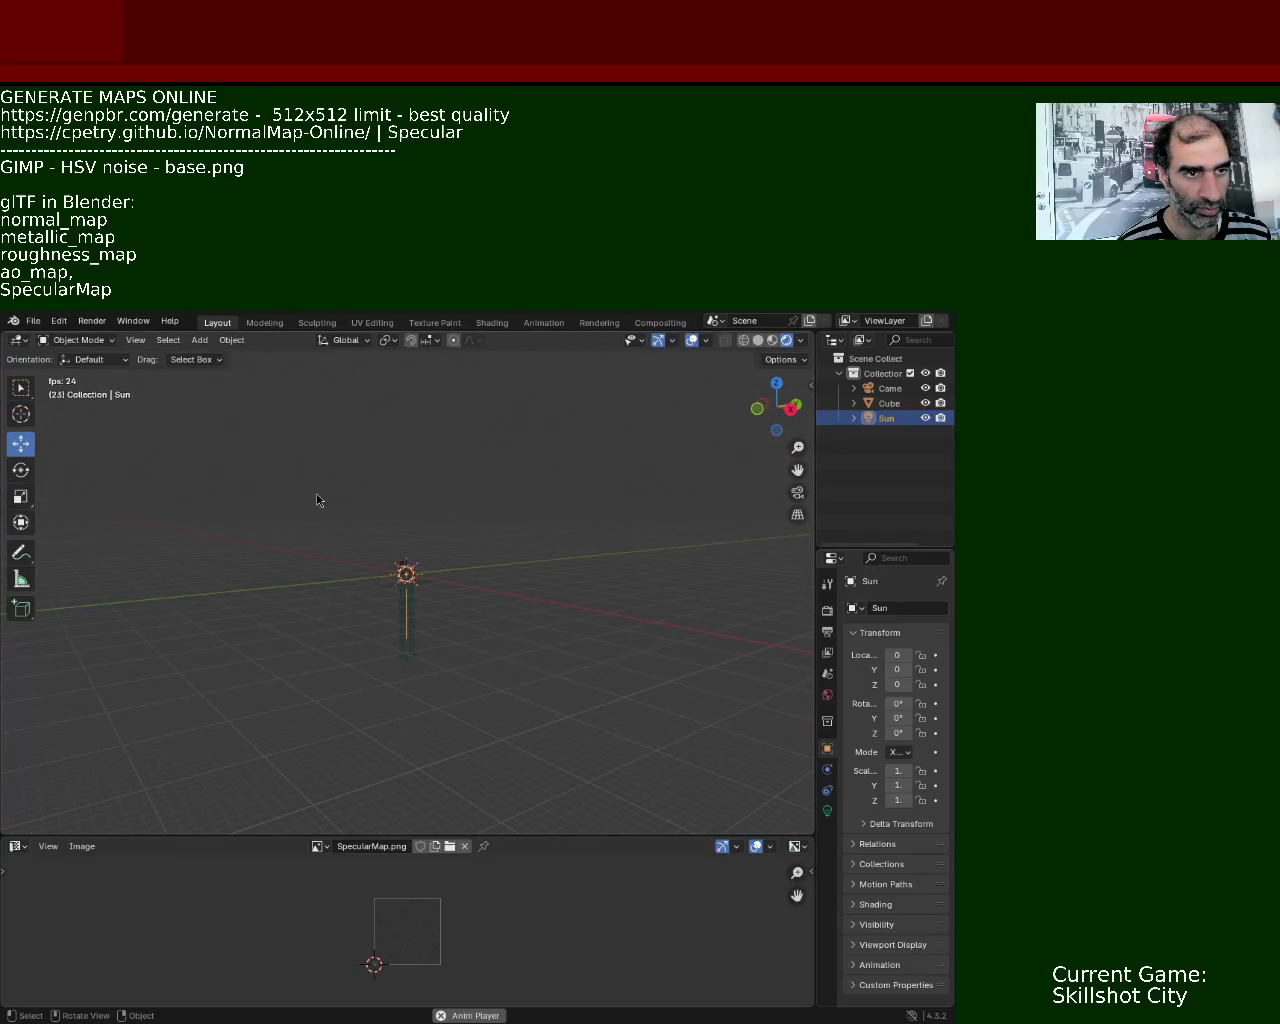
drag(405, 566, 340, 566)
click(405, 571)
mouse_move(360, 606)
middle_down()
mouse_move(425, 633)
mouse_move(432, 566)
middle_up()
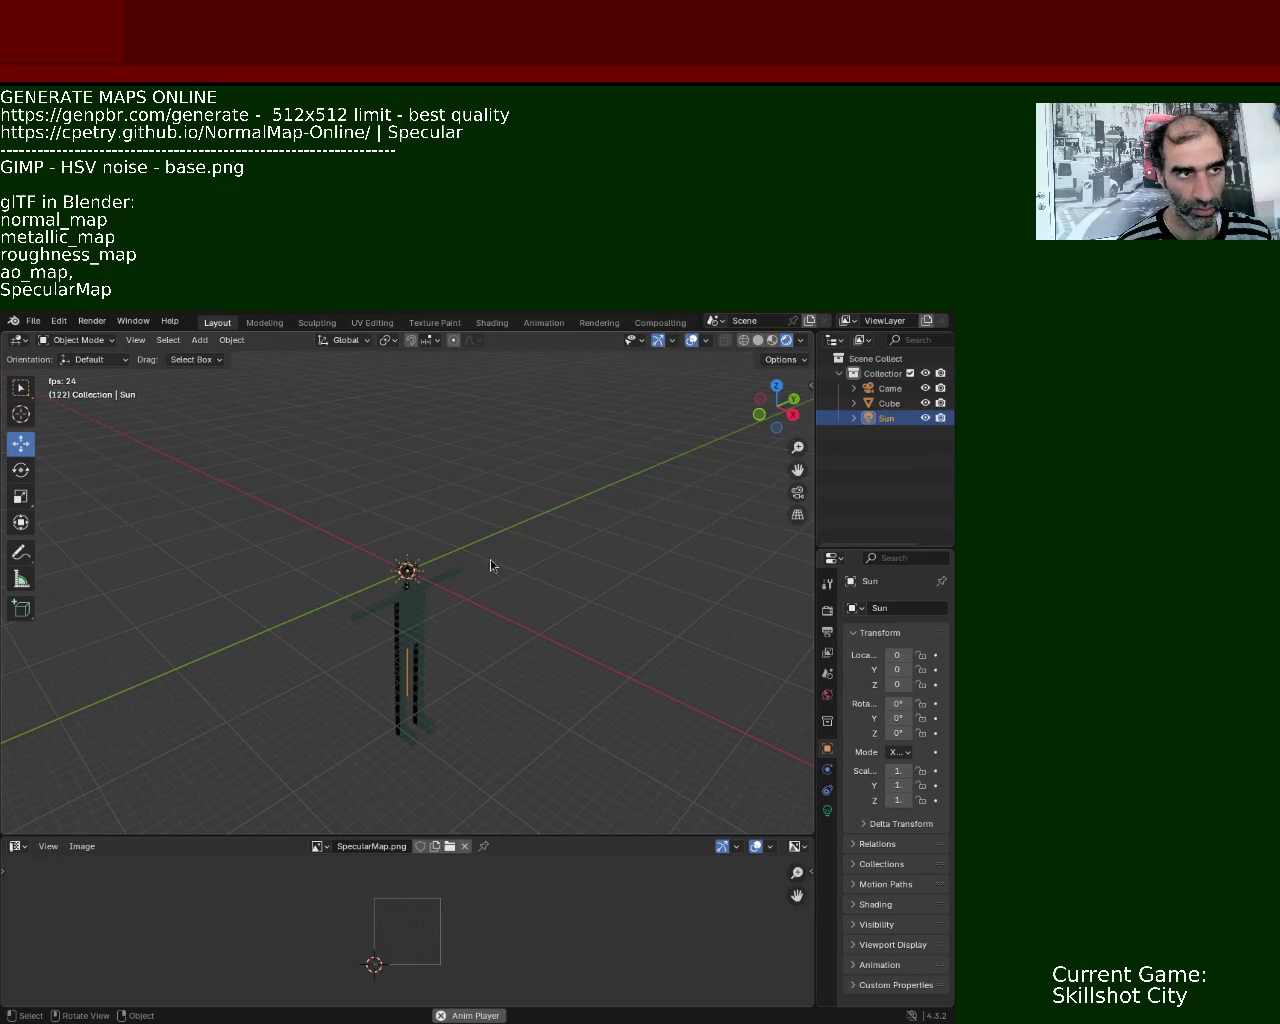
- Toggle the gizmos and overlays off and on again, orbit to a low frontal view, and select the Cube
click(886, 403)
click(886, 418)
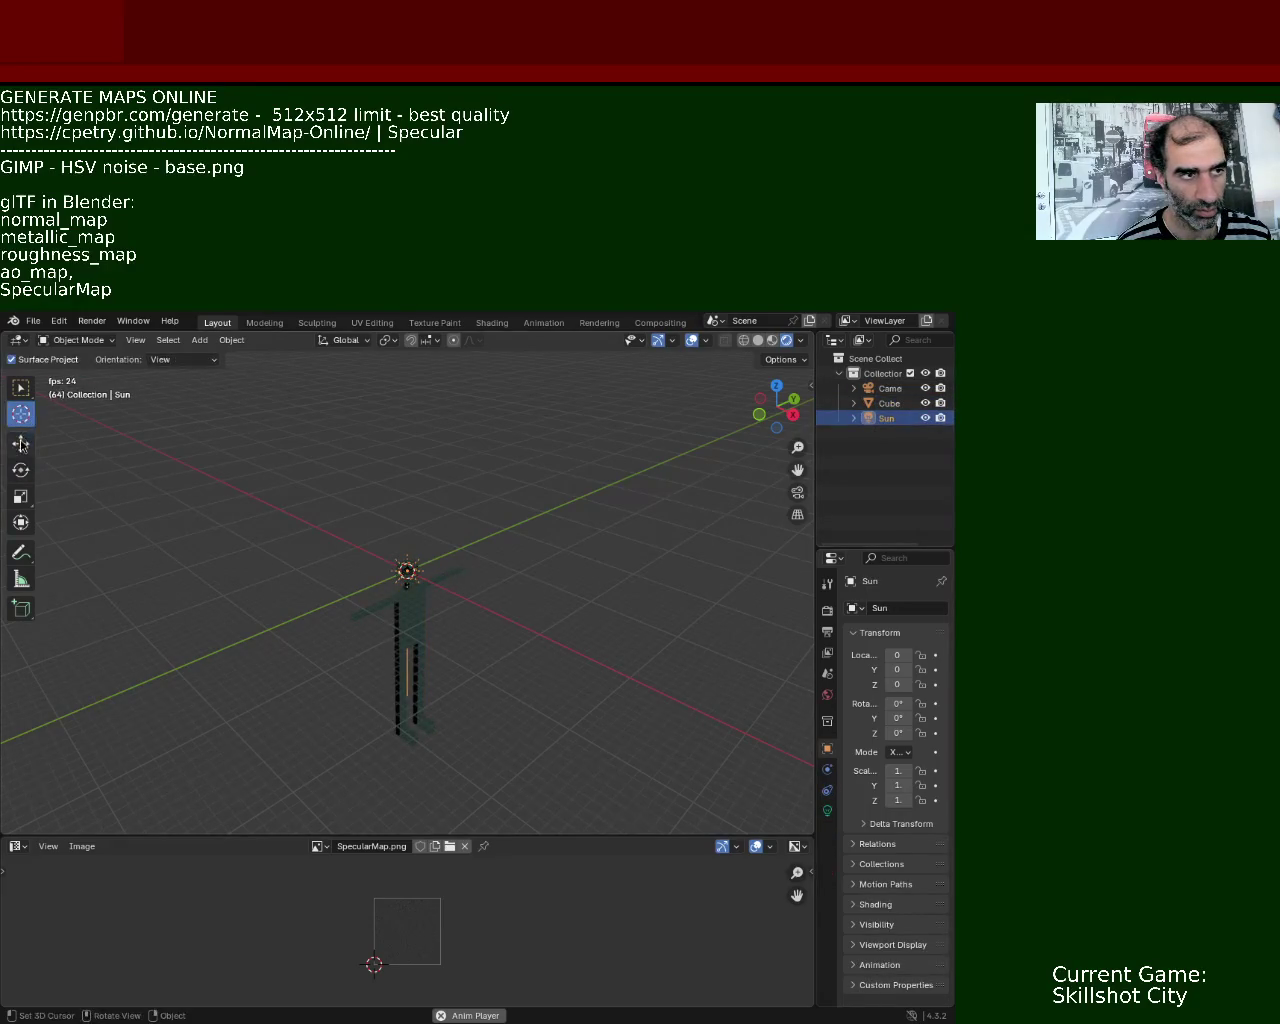
click(630, 341)
click(657, 341)
click(657, 341)
click(690, 341)
click(690, 341)
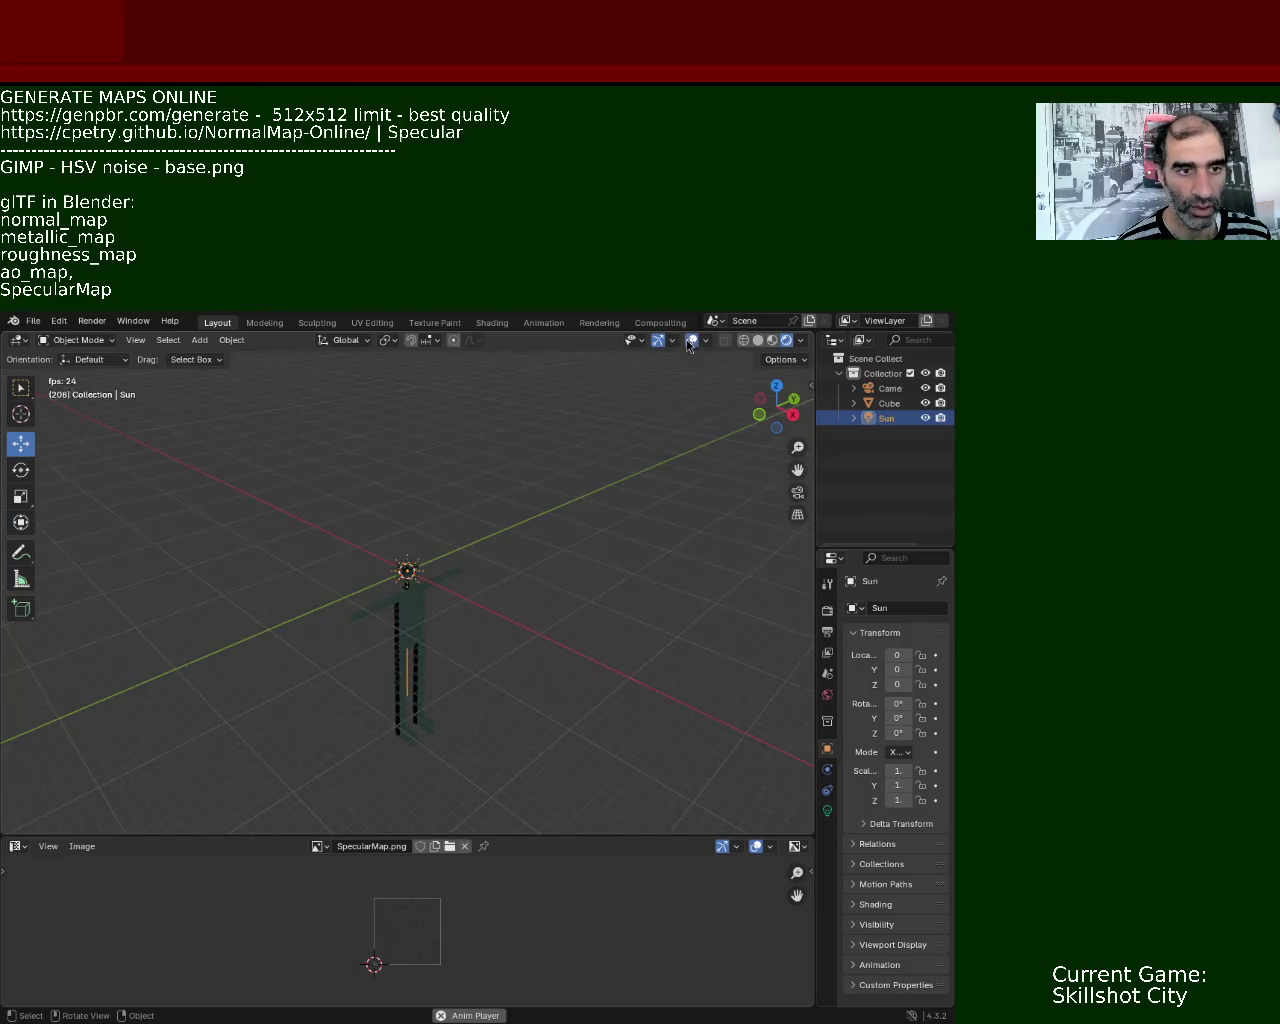
mouse_move(449, 573)
middle_down()
mouse_move(415, 528)
mouse_move(544, 520)
mouse_move(608, 552)
mouse_move(550, 509)
mouse_move(548, 531)
mouse_move(400, 600)
mouse_move(100, 470)
middle_up()
click(887, 405)
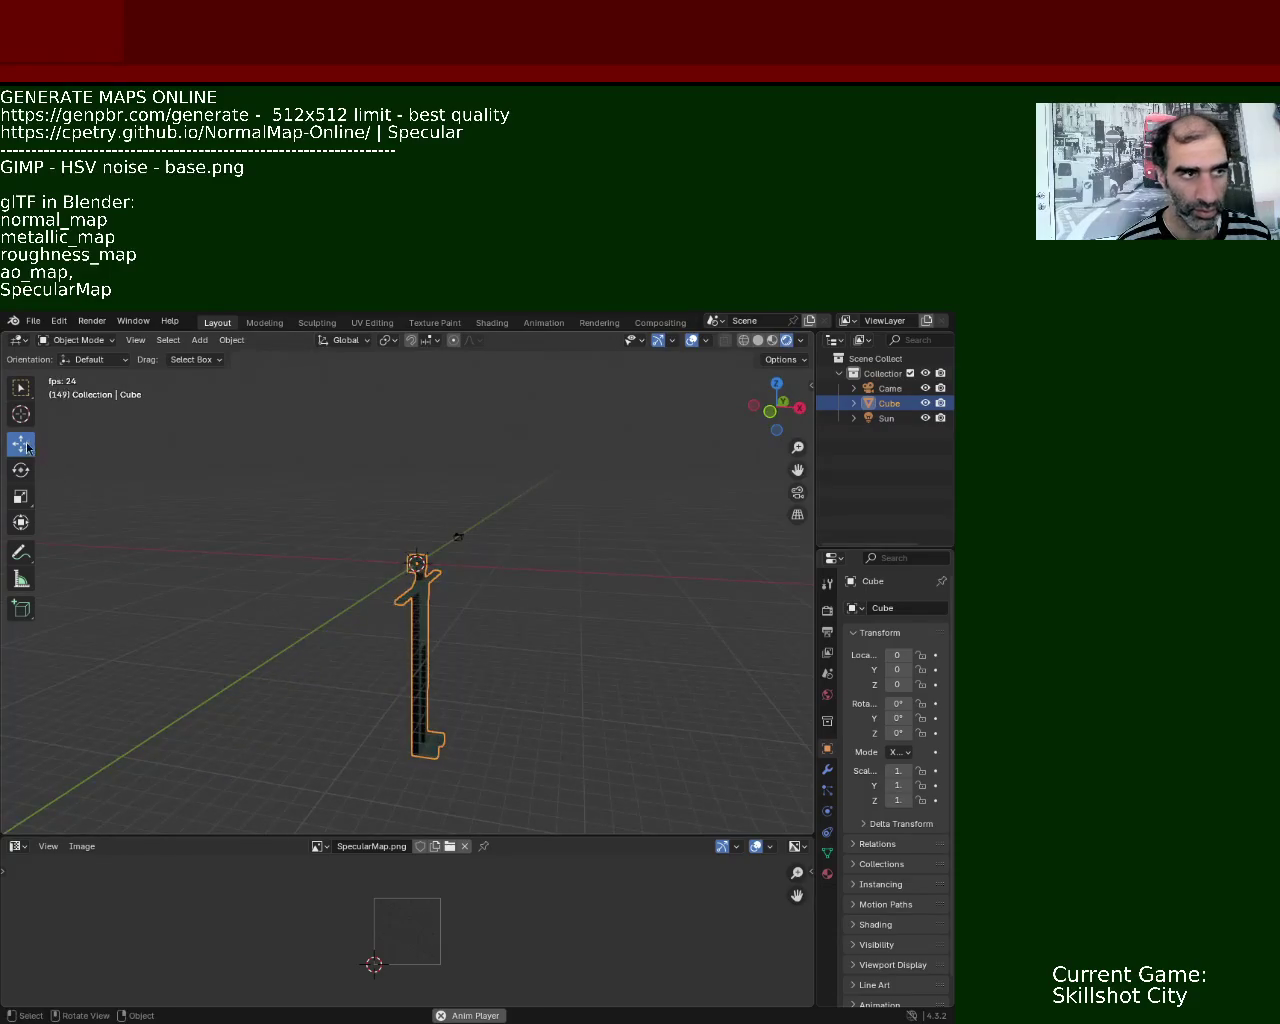
- Orbit to a front view and frame the Cube mesh with Numpad period, ending in Object Mode
click(21, 414)
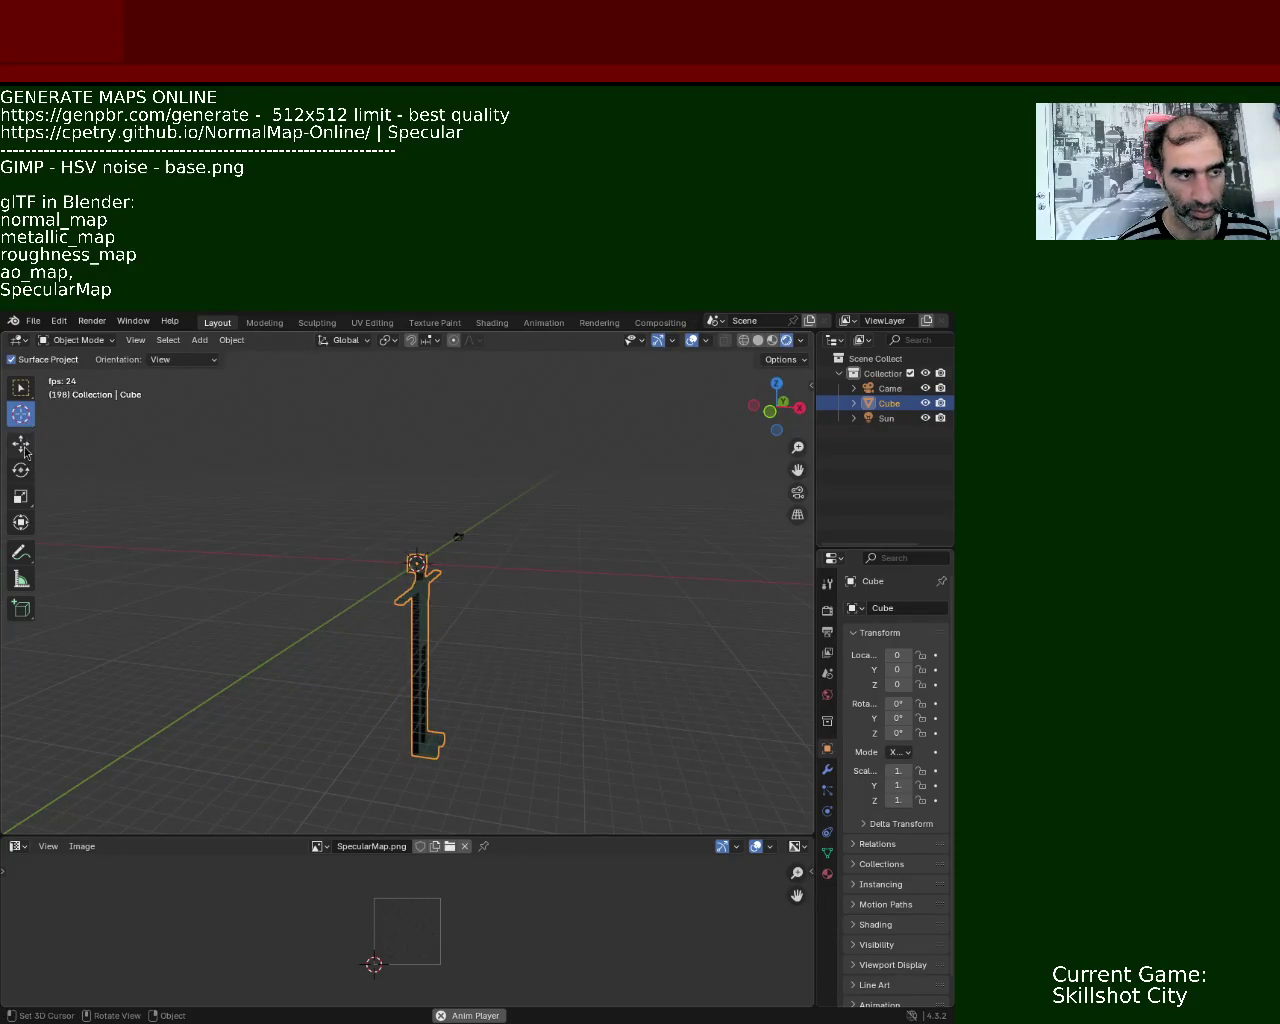
click(21, 445)
mouse_move(357, 598)
middle_down()
mouse_move(294, 597)
mouse_move(305, 619)
middle_up()
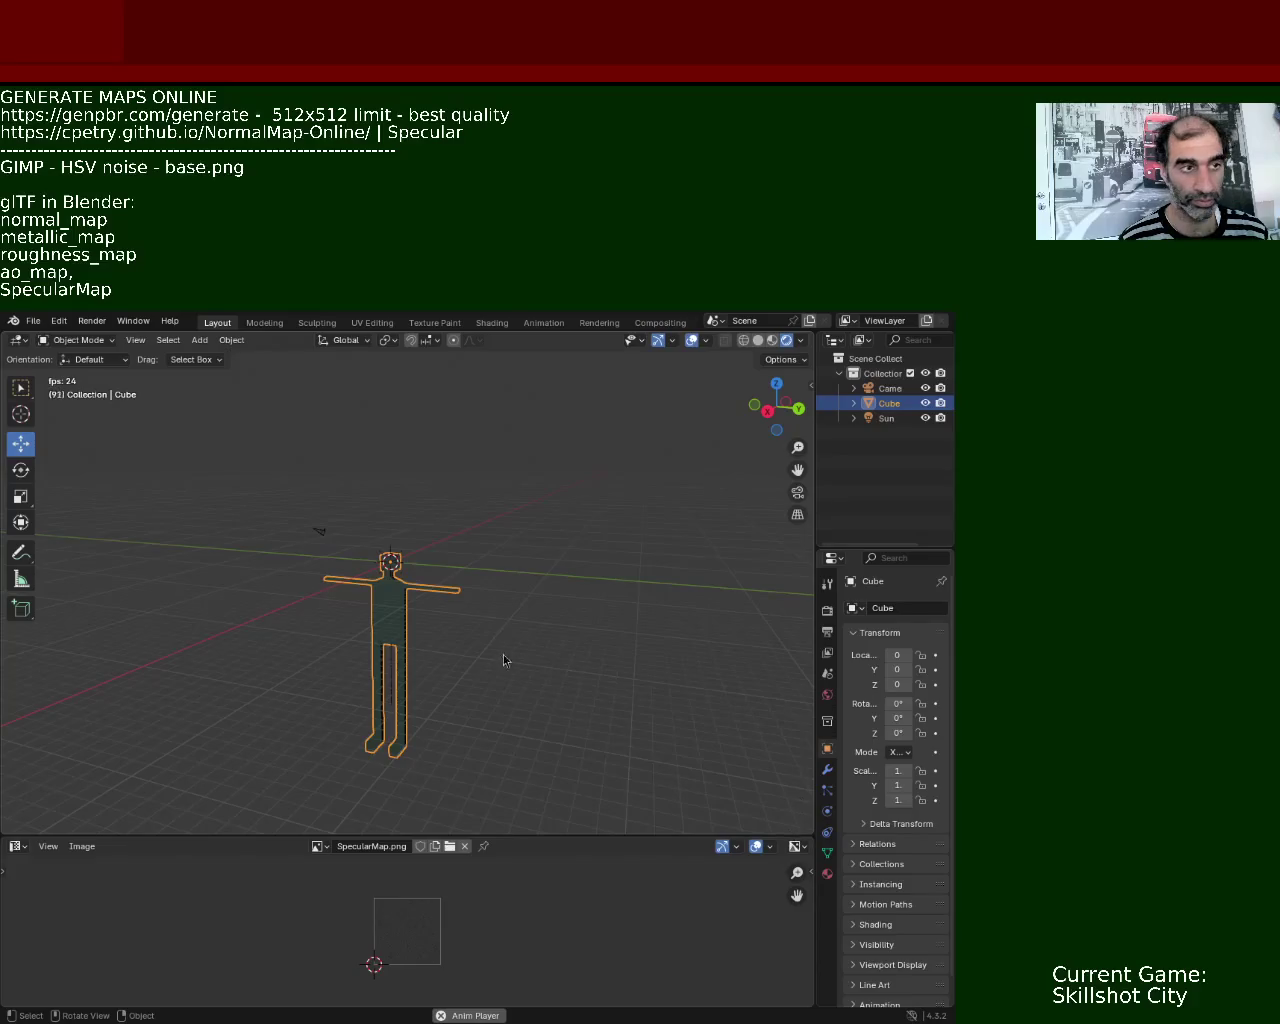
key(Tab)
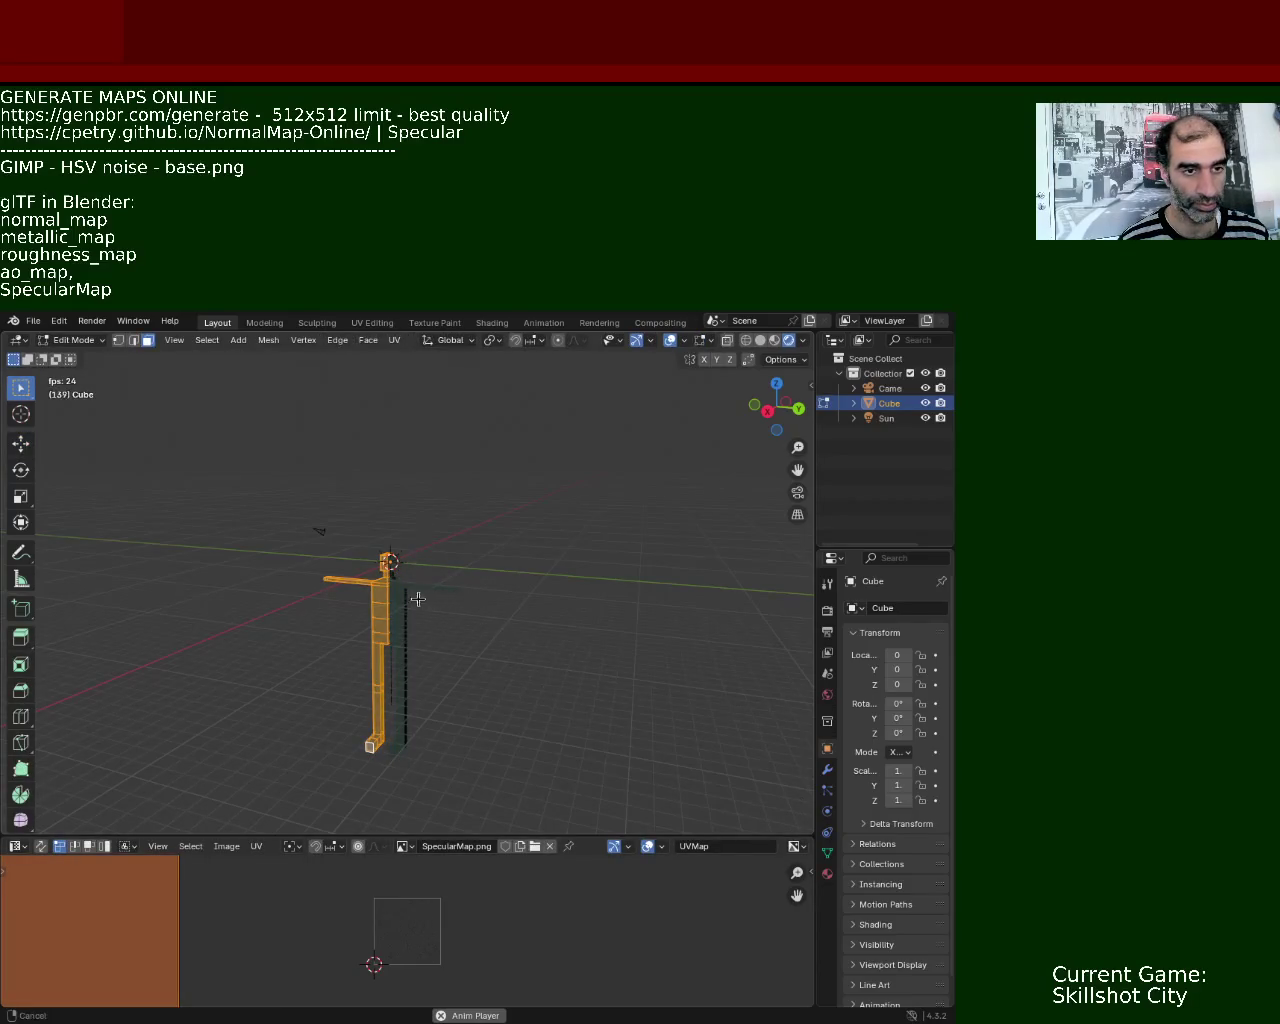
key(KP_Decimal)
key(Tab)
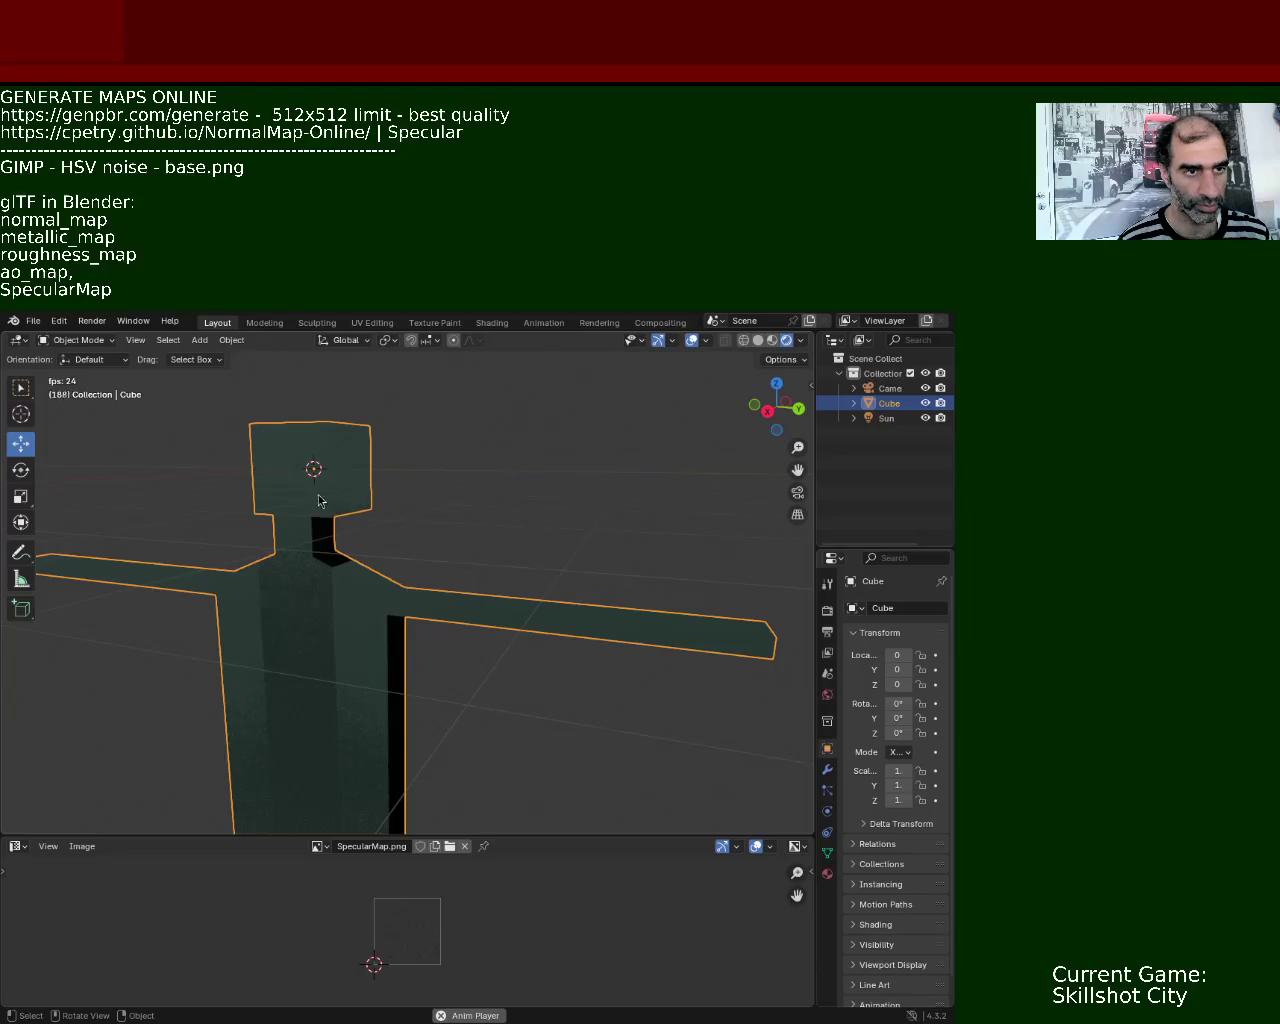
click(887, 418)
click(889, 403)
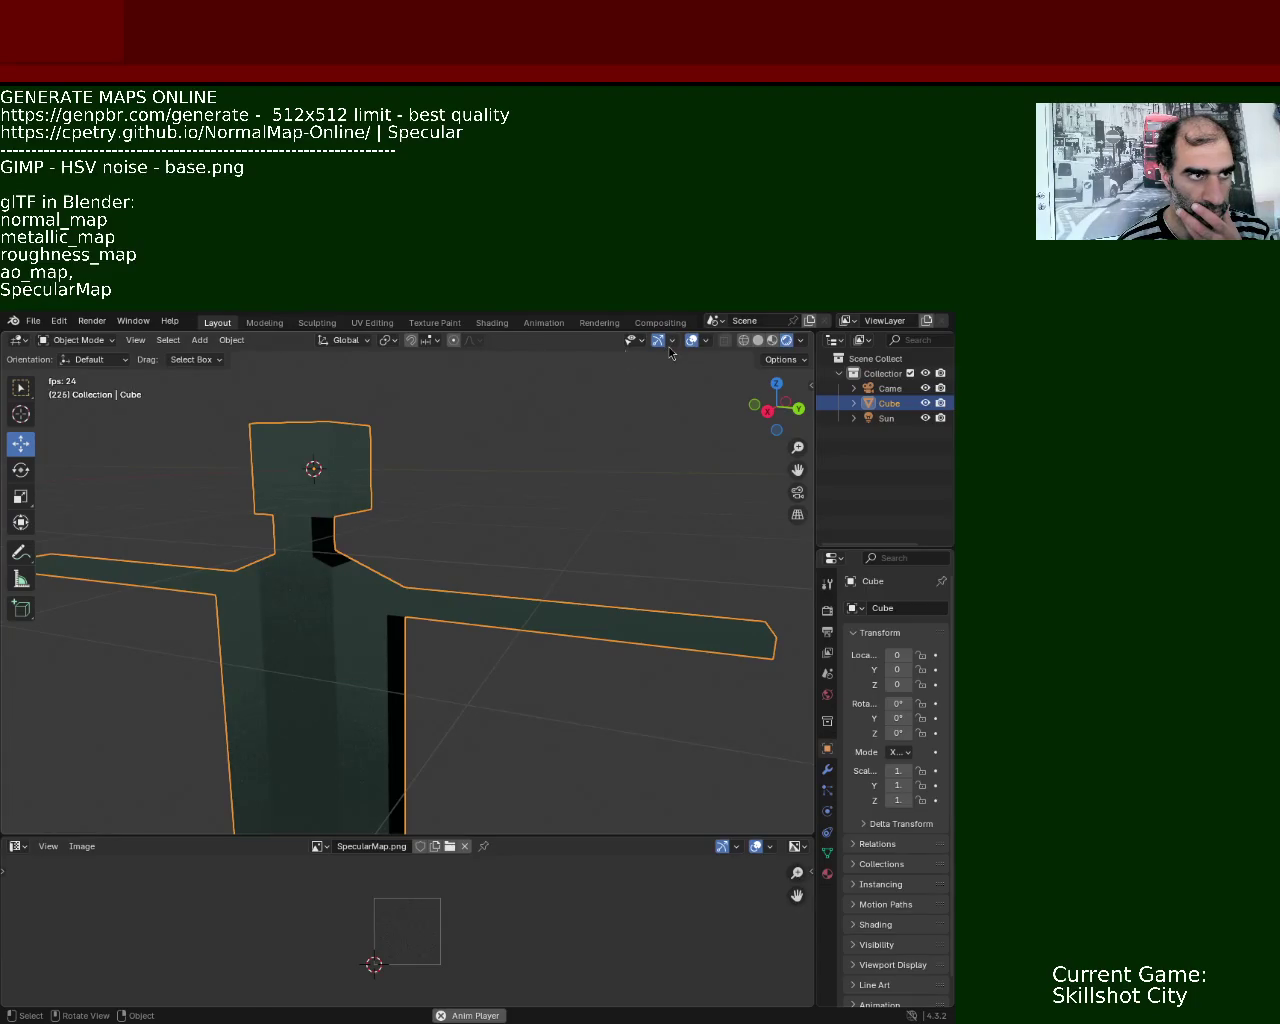
click(113, 366)
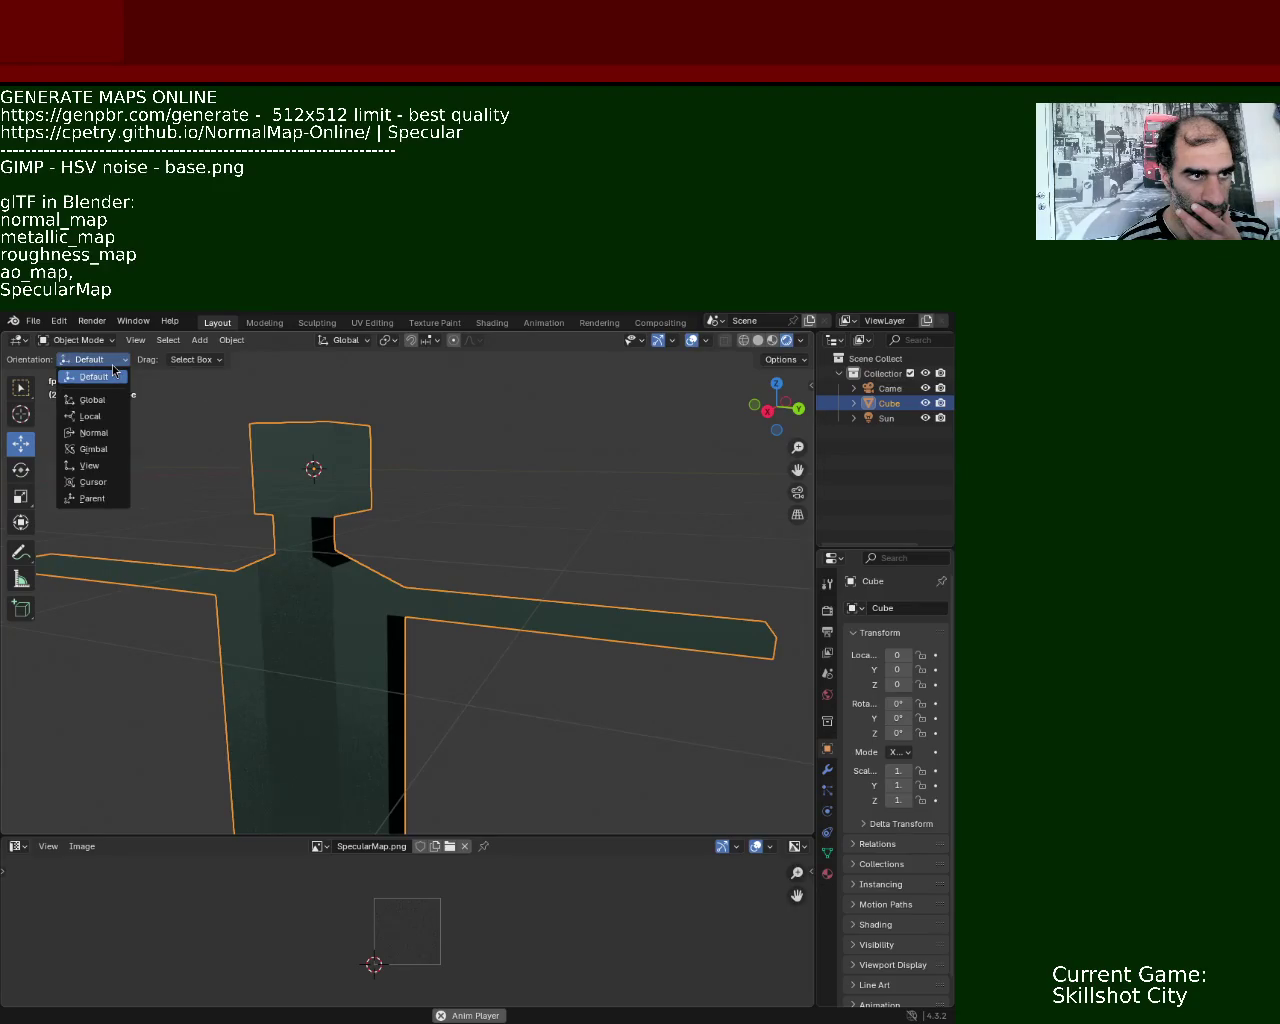
click(101, 402)
click(106, 358)
click(95, 376)
click(106, 362)
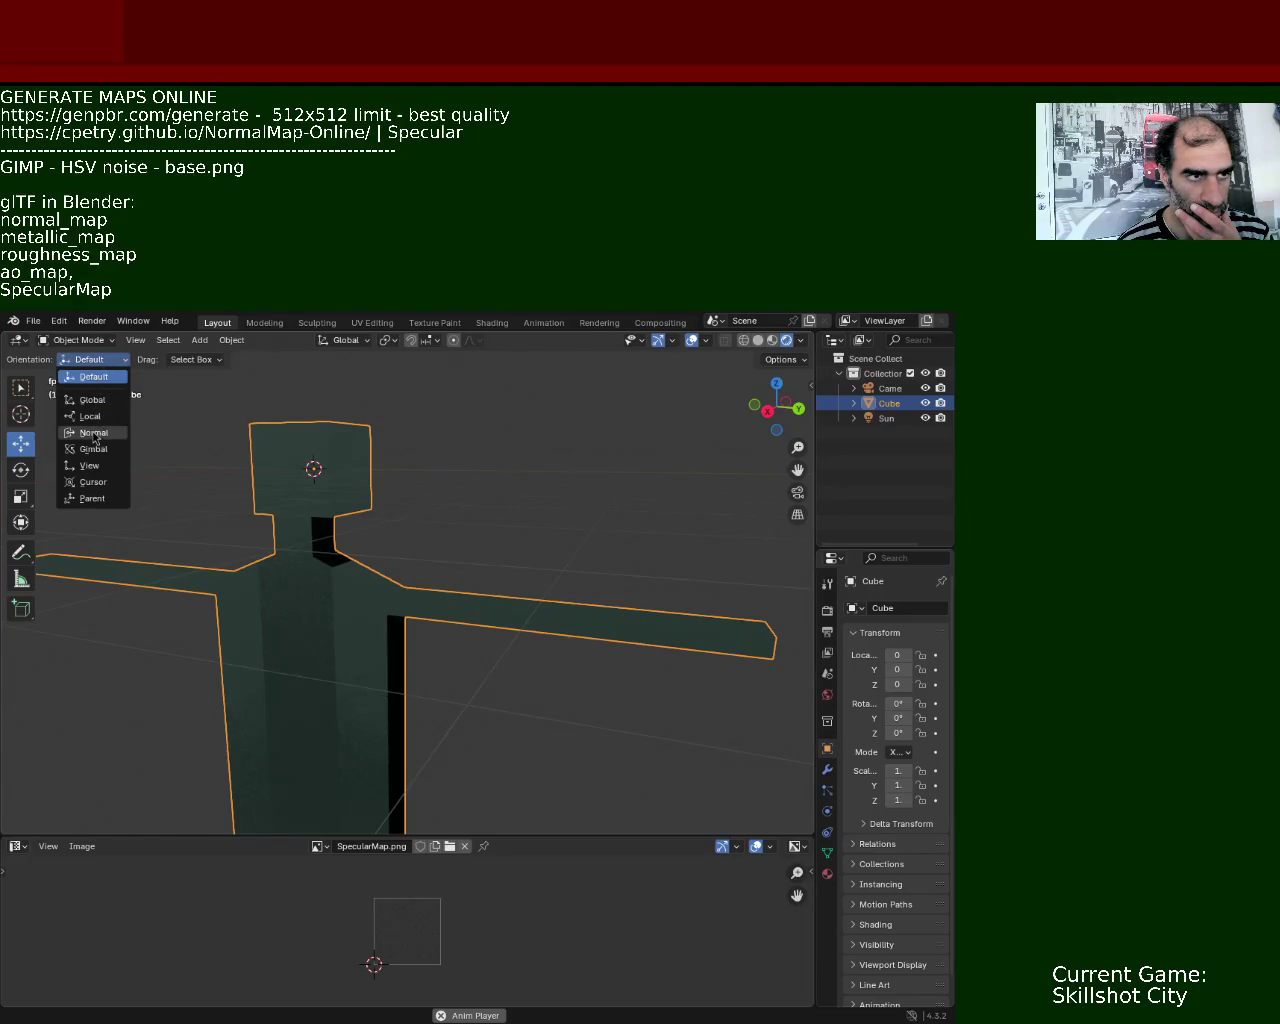
click(91, 415)
click(114, 360)
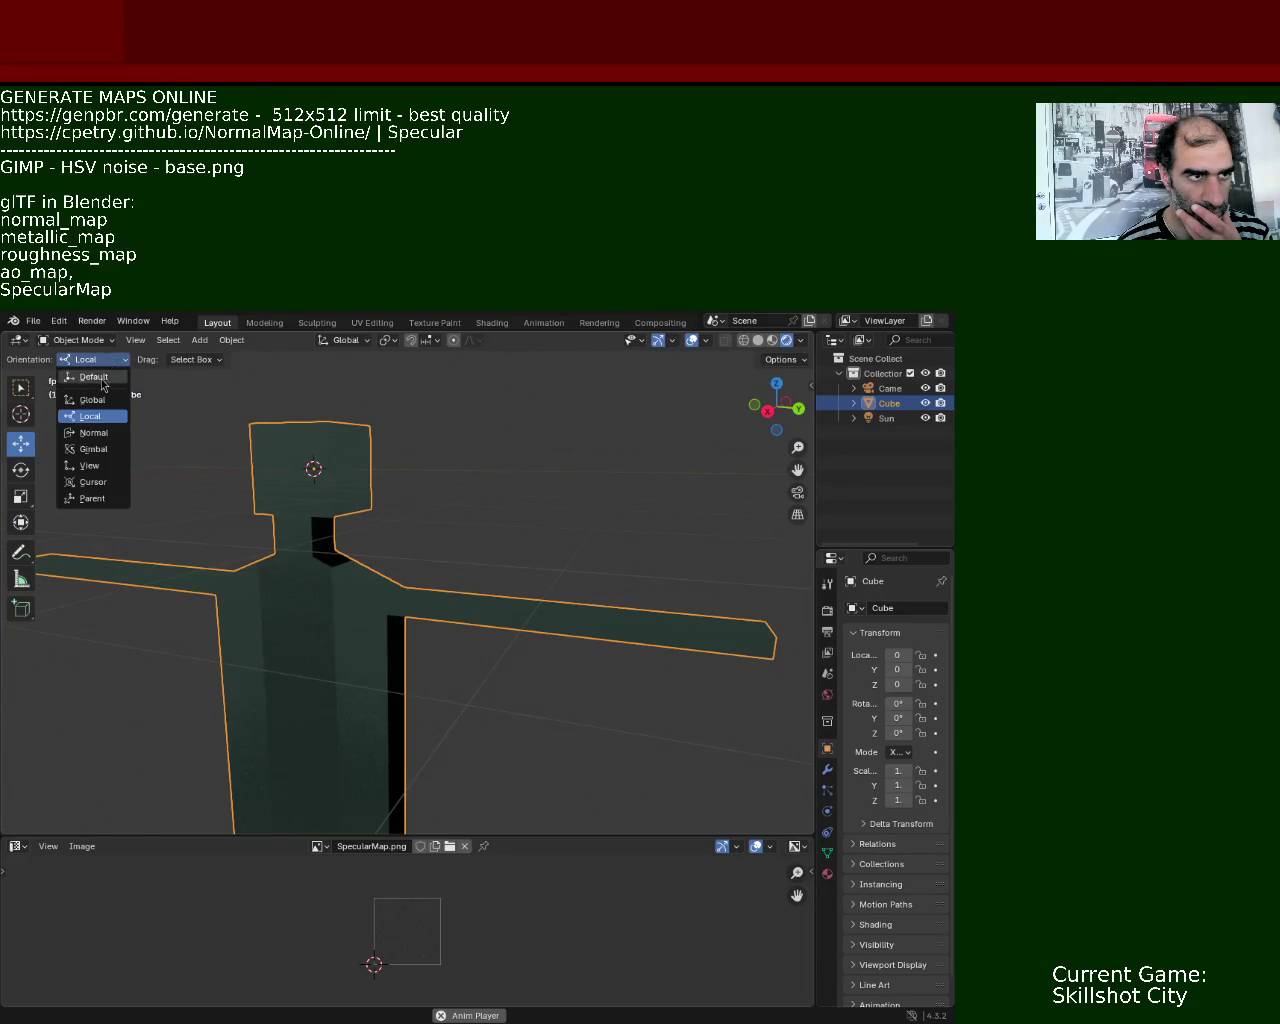
click(94, 377)
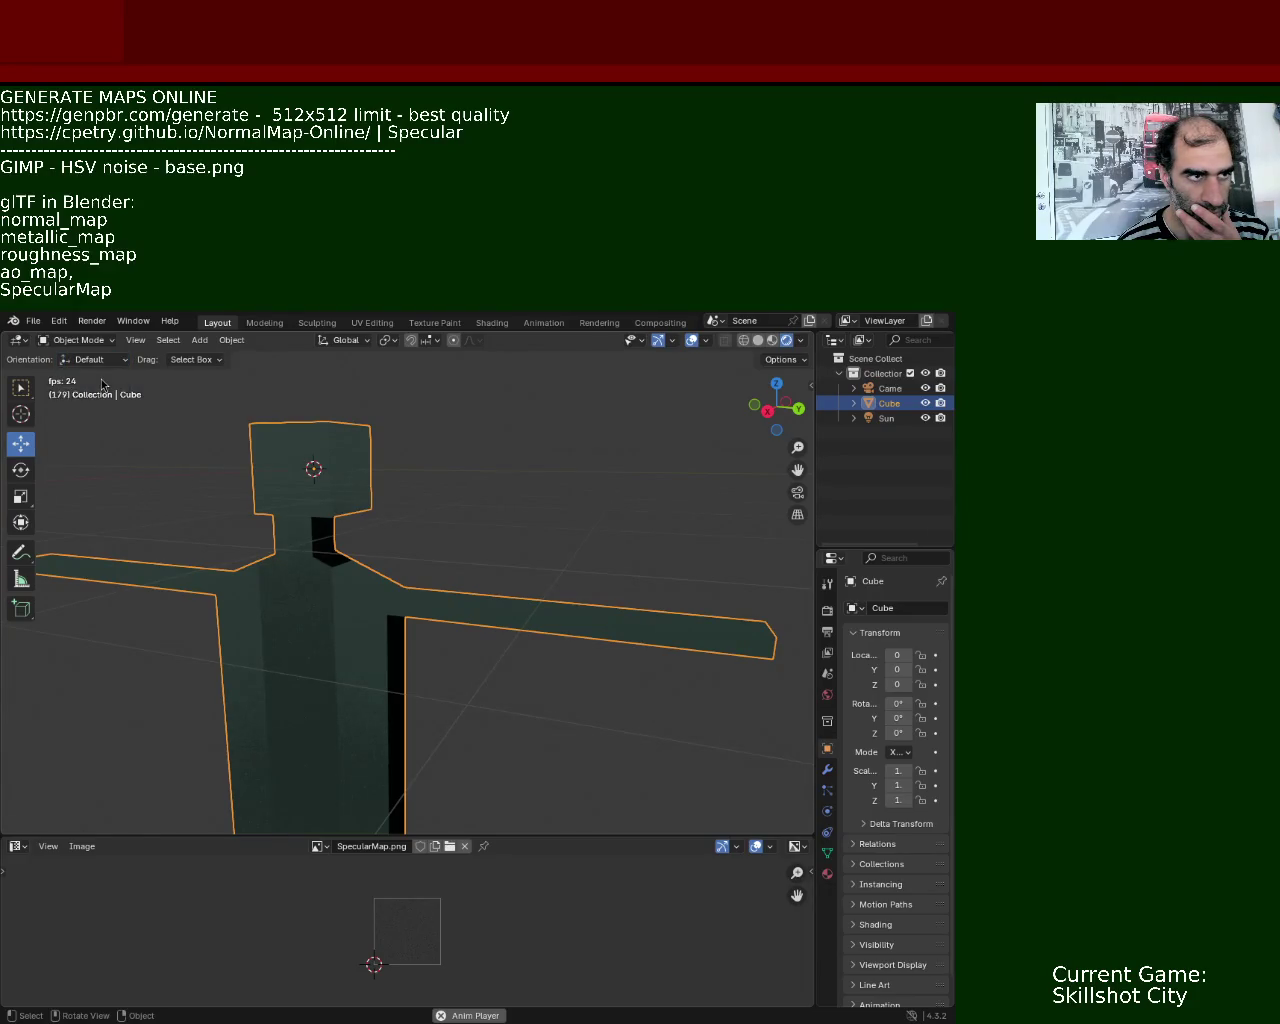
click(196, 360)
click(206, 370)
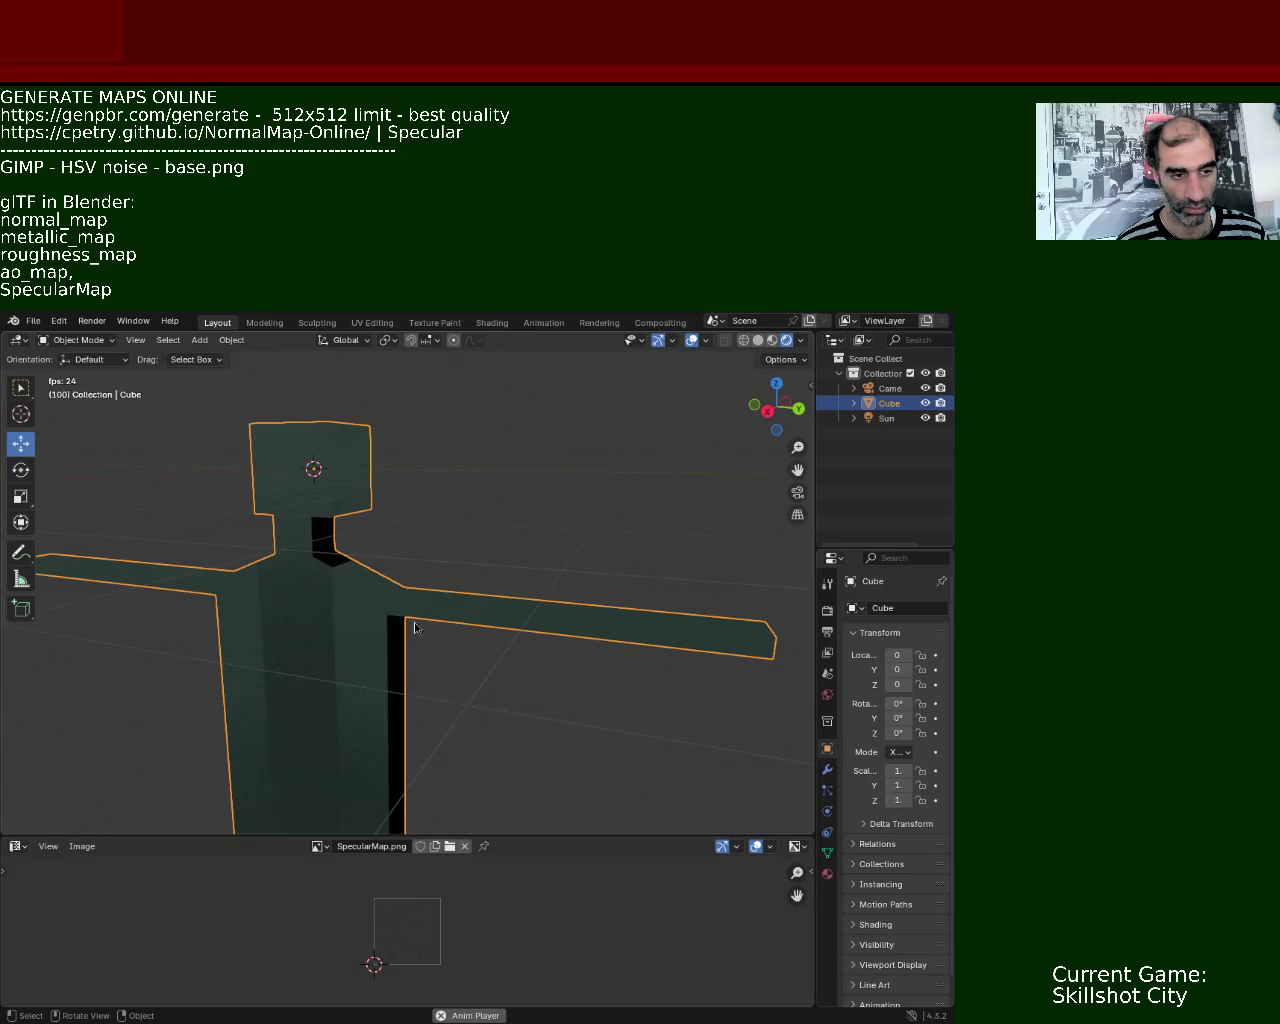
- Select the Sun, orbit close to the character's shoulder, and turn on material preview shading
click(876, 422)
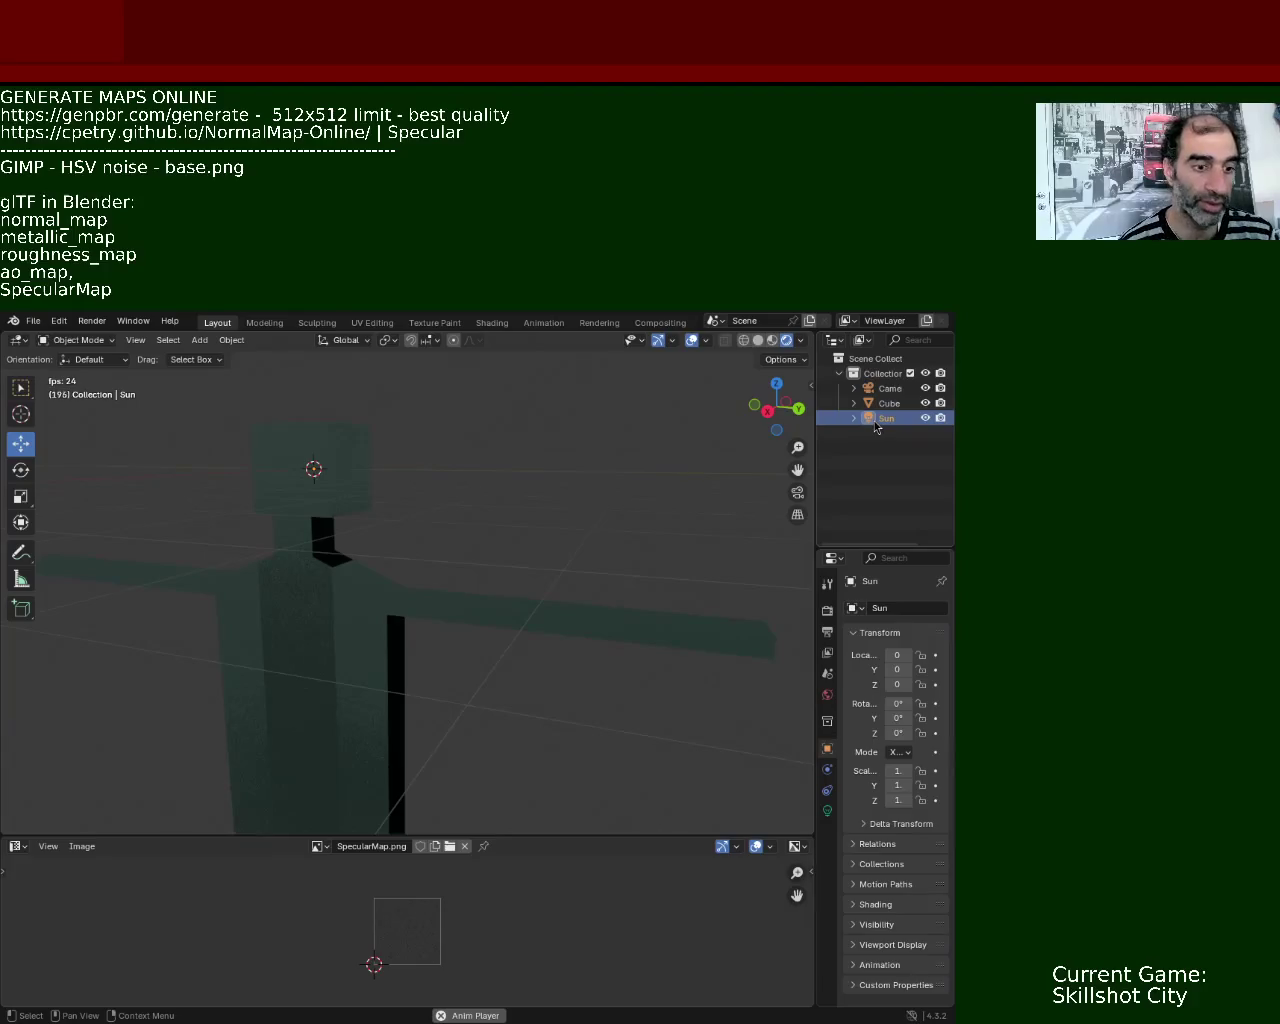
mouse_move(413, 704)
middle_down()
mouse_move(420, 668)
mouse_move(316, 634)
mouse_move(306, 537)
mouse_move(391, 658)
mouse_move(347, 535)
mouse_move(271, 509)
mouse_move(257, 546)
mouse_move(240, 506)
mouse_move(256, 500)
mouse_move(415, 567)
mouse_move(394, 531)
mouse_move(400, 517)
mouse_move(430, 524)
mouse_move(465, 589)
mouse_move(457, 602)
mouse_move(426, 512)
mouse_move(329, 514)
mouse_move(403, 609)
mouse_move(375, 607)
mouse_move(357, 677)
mouse_move(394, 657)
mouse_move(414, 594)
mouse_move(246, 543)
mouse_move(346, 597)
mouse_move(340, 520)
mouse_move(250, 481)
middle_up()
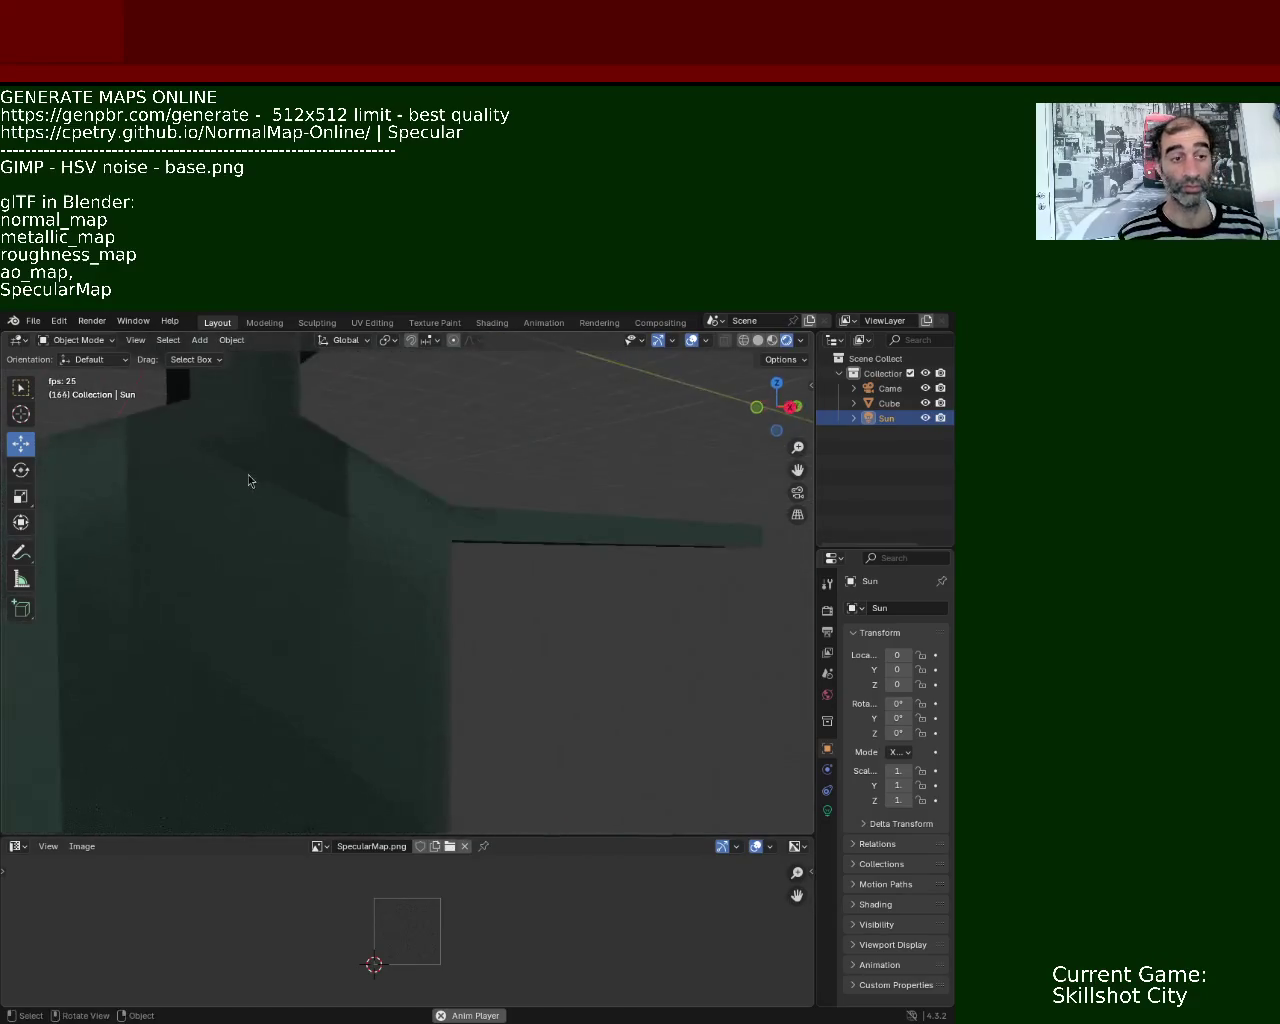
click(773, 341)
- Orbit around the T-pose figure to a close frontal look at the green texture
mouse_move(430, 530)
middle_down()
mouse_move(383, 559)
mouse_move(423, 560)
mouse_move(400, 540)
mouse_move(363, 569)
mouse_move(370, 510)
mouse_move(313, 535)
mouse_move(297, 511)
mouse_move(369, 614)
mouse_move(407, 622)
mouse_move(381, 546)
mouse_move(379, 577)
mouse_move(343, 577)
middle_up()
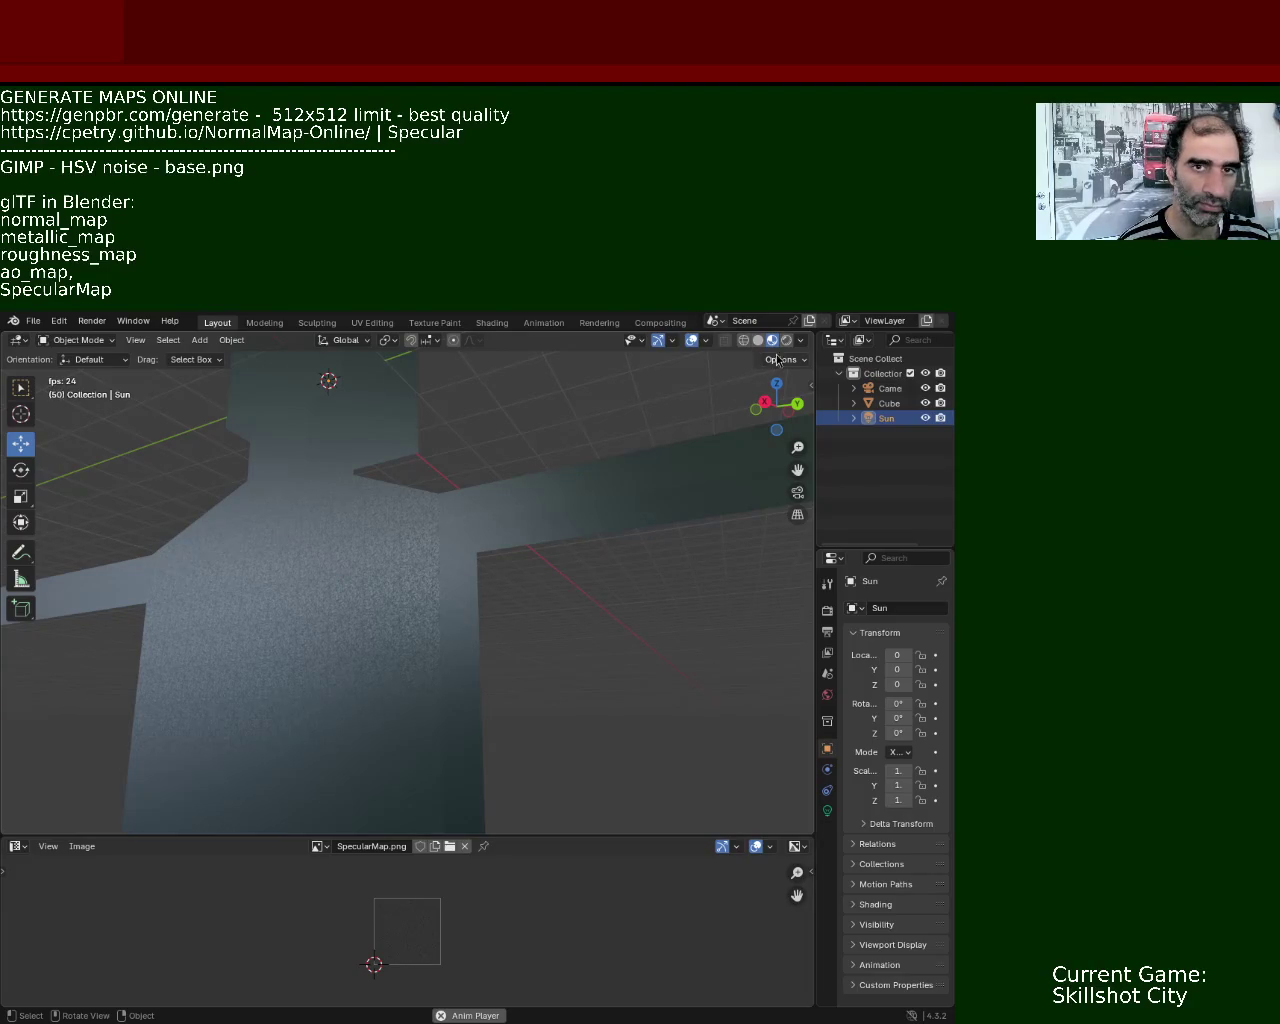
middle_drag(283, 579, 423, 551)
mouse_move(274, 437)
middle_down()
mouse_move(366, 623)
mouse_move(405, 573)
mouse_move(327, 638)
mouse_move(337, 603)
mouse_move(400, 623)
mouse_move(394, 654)
mouse_move(321, 590)
mouse_move(357, 537)
mouse_move(289, 529)
mouse_move(249, 583)
mouse_move(244, 551)
mouse_move(291, 531)
mouse_move(277, 503)
mouse_move(363, 606)
mouse_move(374, 586)
mouse_move(361, 547)
mouse_move(303, 593)
mouse_move(346, 572)
mouse_move(389, 583)
mouse_move(399, 600)
mouse_move(409, 544)
mouse_move(352, 562)
mouse_move(380, 686)
mouse_move(434, 563)
mouse_move(454, 629)
mouse_move(520, 686)
mouse_move(442, 643)
middle_up()
scroll(306, 534, up, 4)
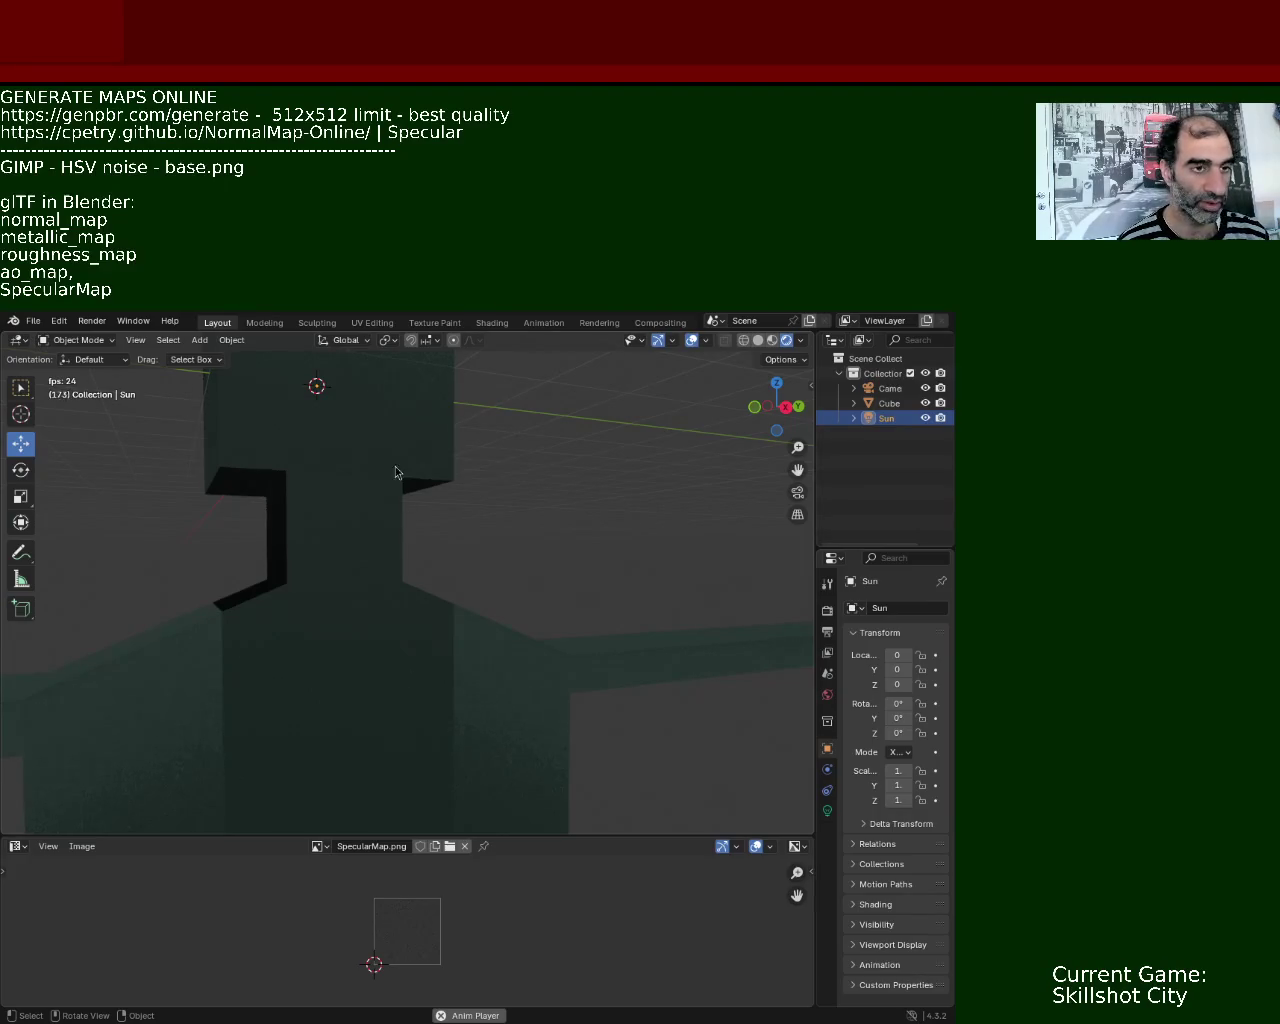
mouse_move(329, 596)
middle_down()
mouse_move(391, 537)
mouse_move(313, 521)
mouse_move(140, 631)
mouse_move(266, 580)
mouse_move(359, 589)
middle_up()
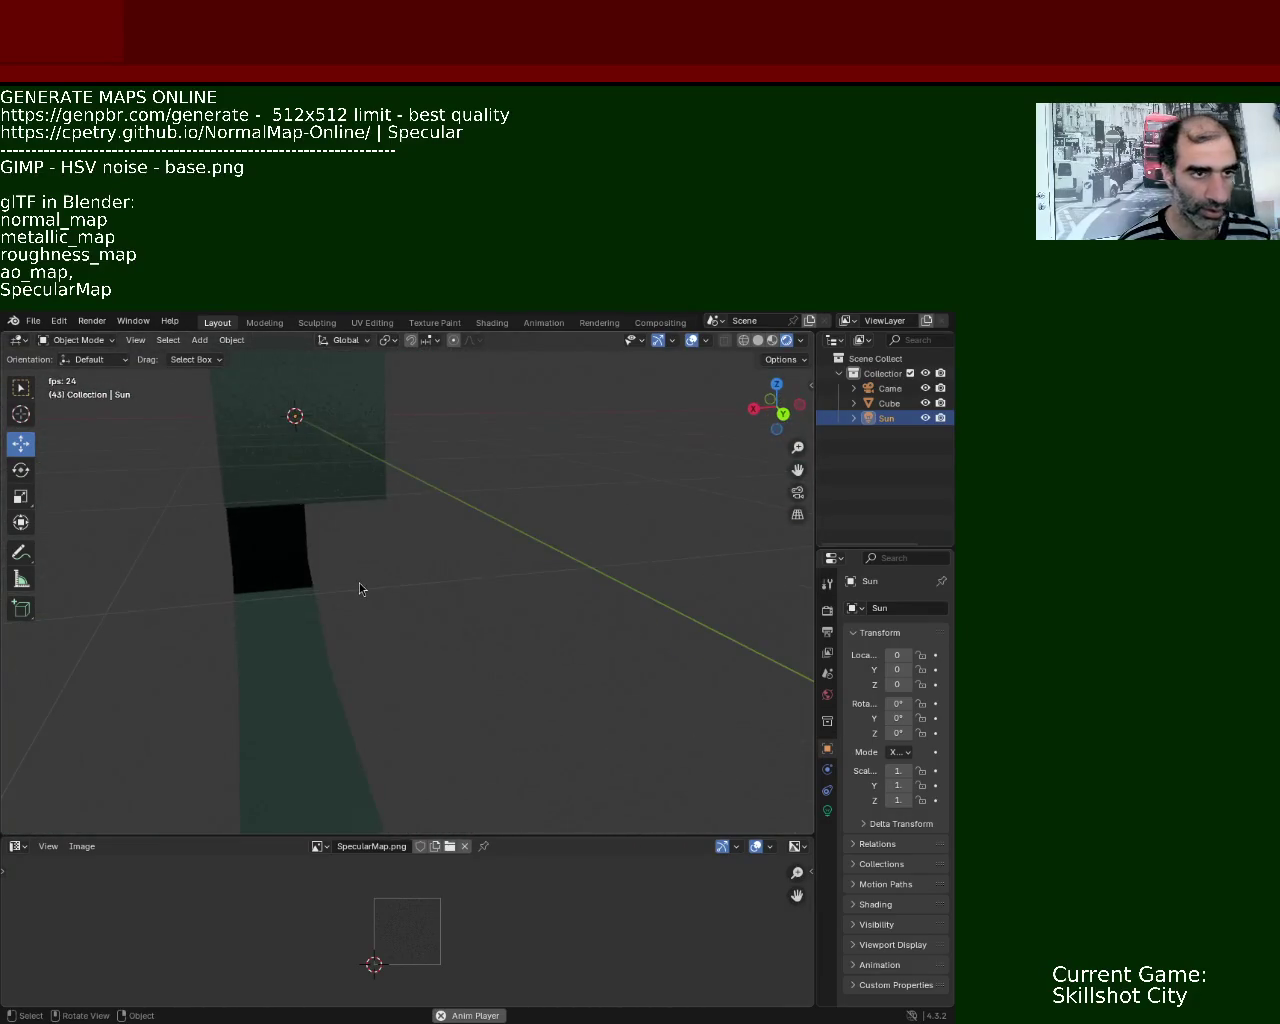
- Hide the gizmos and overlays, orbit around the shoulder, and switch over to GIMP
click(658, 340)
click(691, 340)
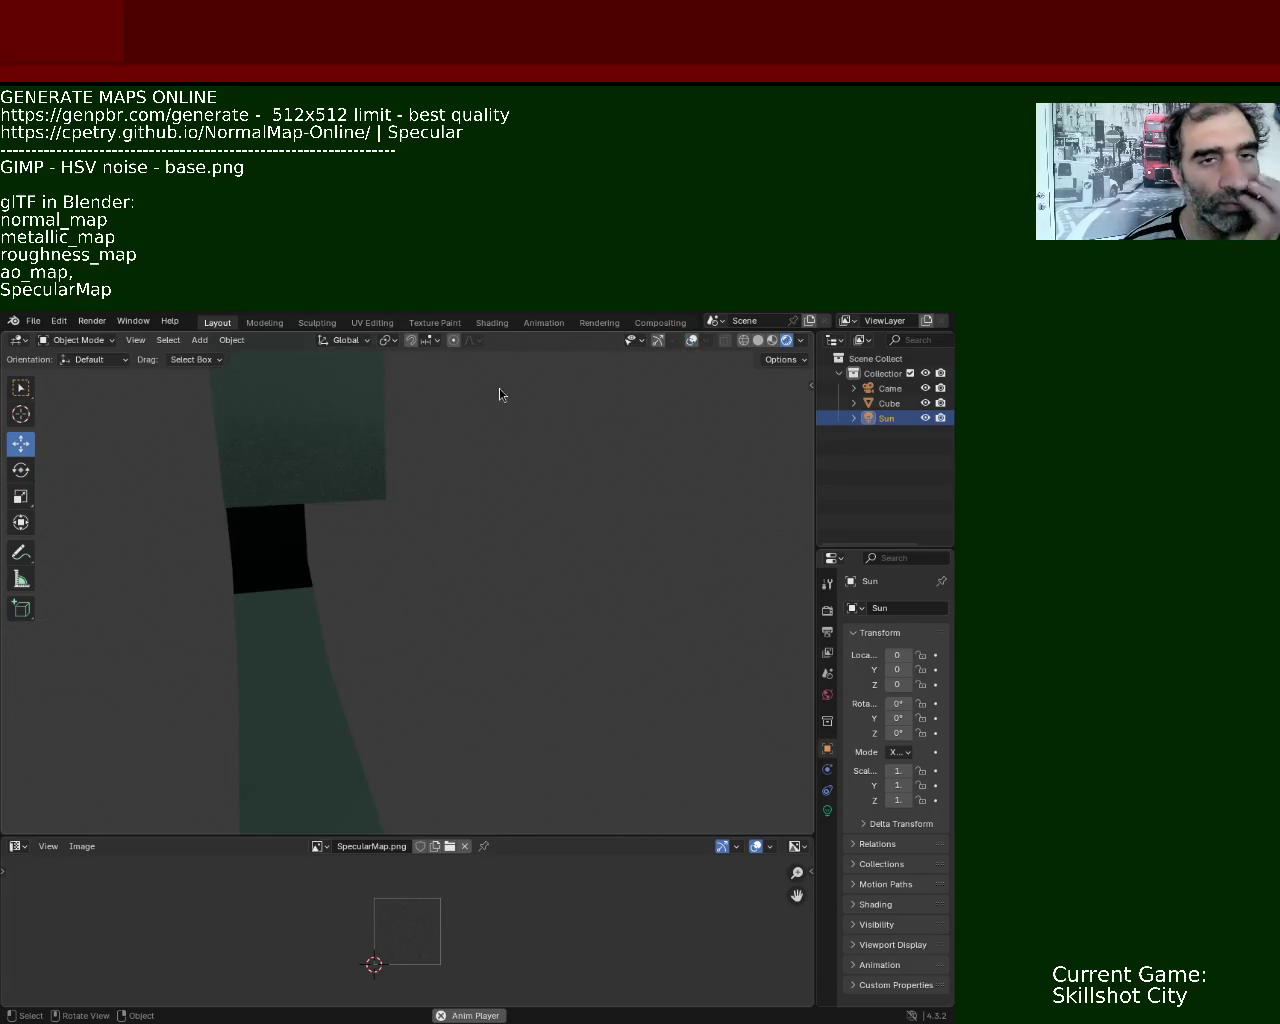
mouse_move(394, 517)
middle_down()
mouse_move(506, 486)
mouse_move(543, 586)
mouse_move(626, 629)
mouse_move(643, 571)
mouse_move(597, 564)
mouse_move(601, 638)
mouse_move(460, 611)
mouse_move(432, 622)
mouse_move(420, 571)
mouse_move(470, 709)
mouse_move(411, 608)
mouse_move(417, 537)
mouse_move(437, 577)
mouse_move(412, 591)
mouse_move(400, 563)
mouse_move(443, 551)
mouse_move(488, 599)
middle_up()
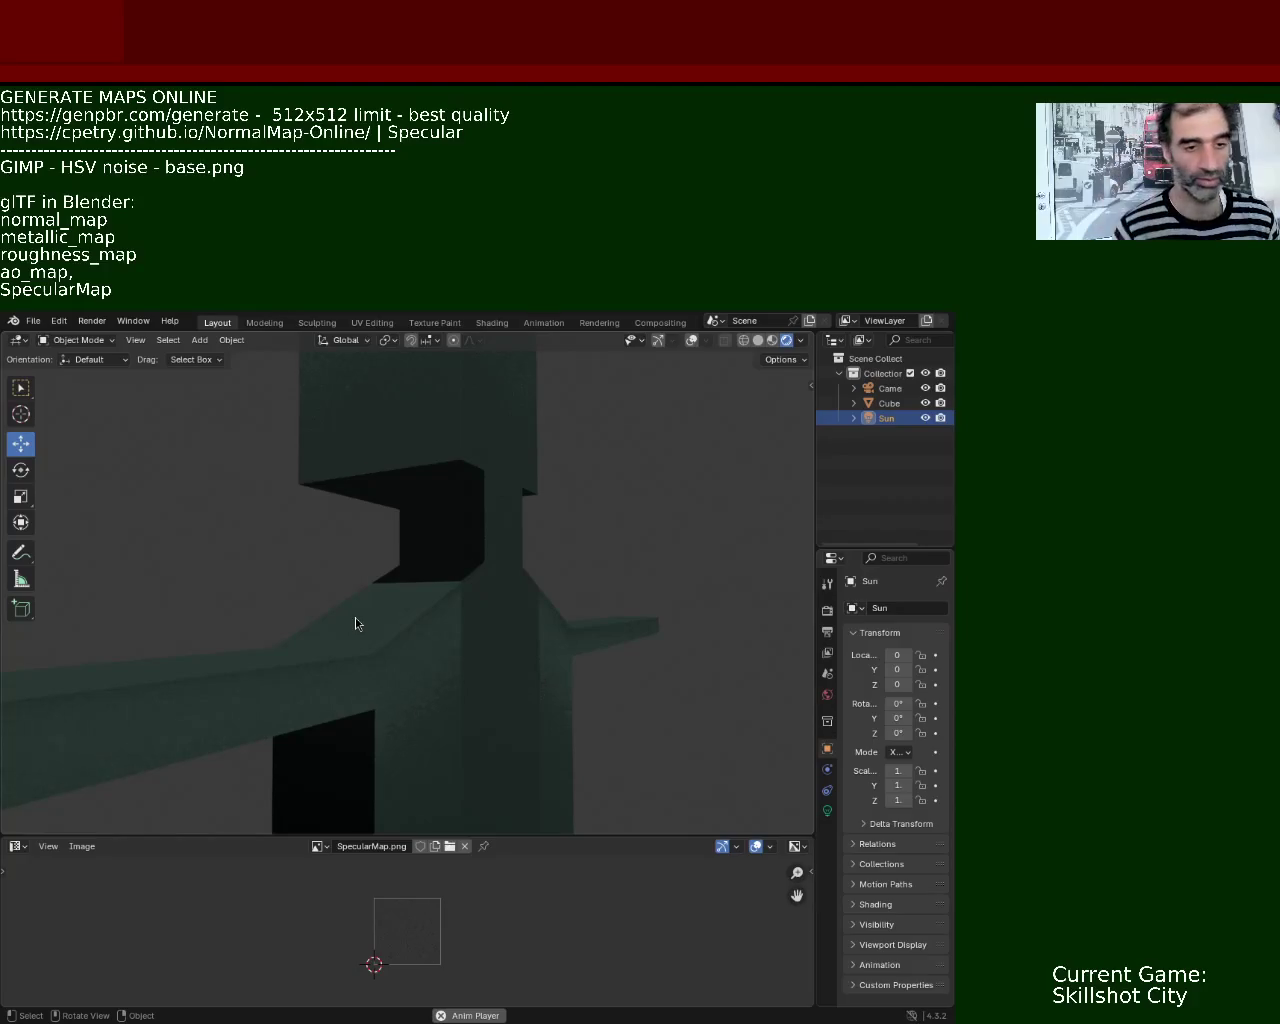
key(alt+Tab)
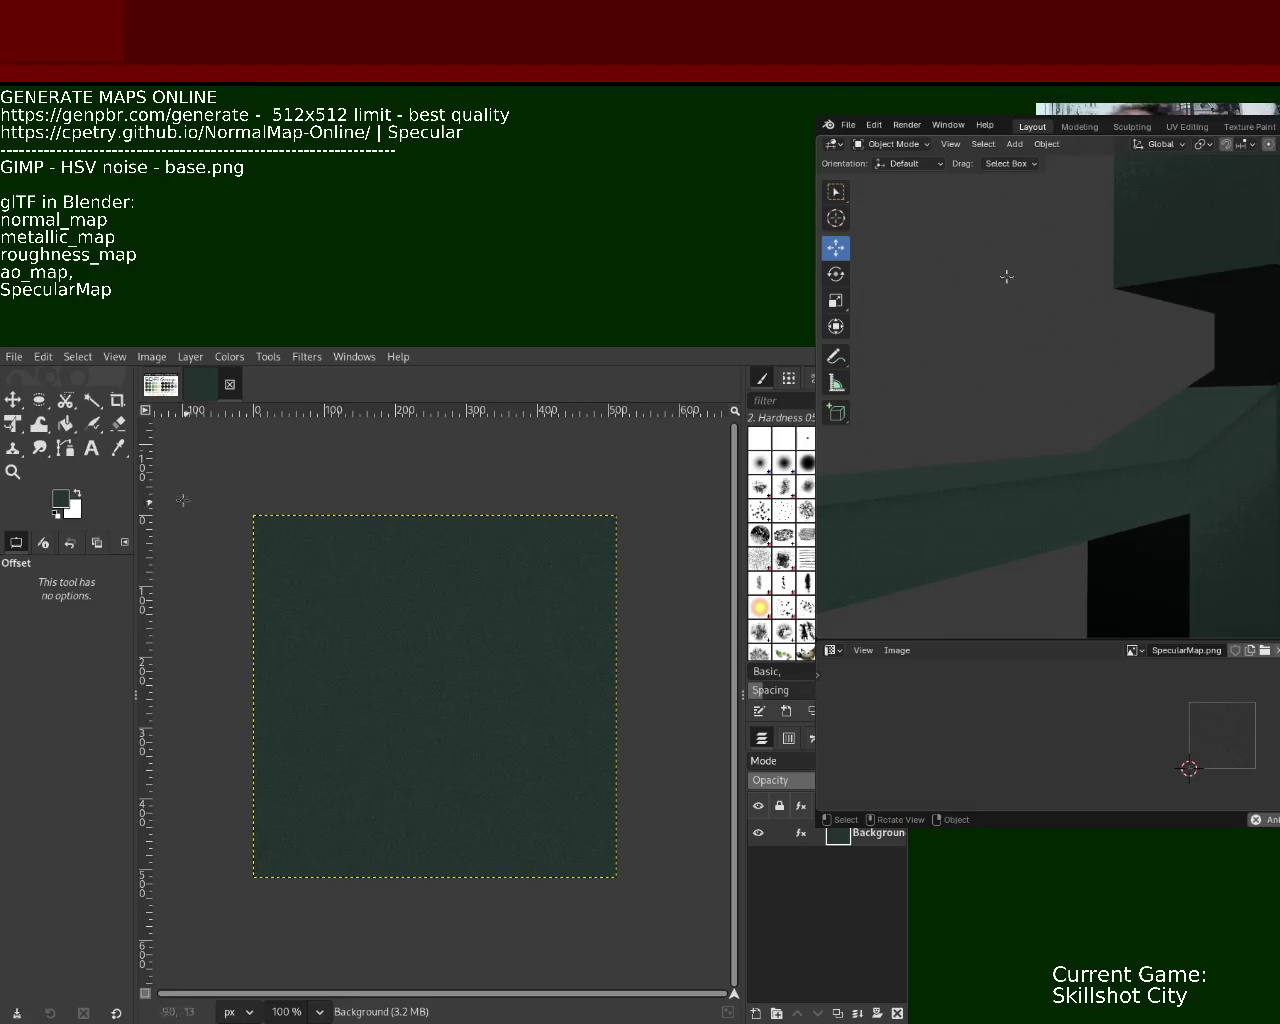
- Zoom in and out on the noise image in GIMP, then orbit Blender close to the figure
key(z)
ctrl+click(463, 651)
ctrl+click(463, 651)
ctrl+click(463, 651)
click(468, 677)
click(468, 677)
click(468, 677)
ctrl+click(468, 677)
ctrl+click(468, 677)
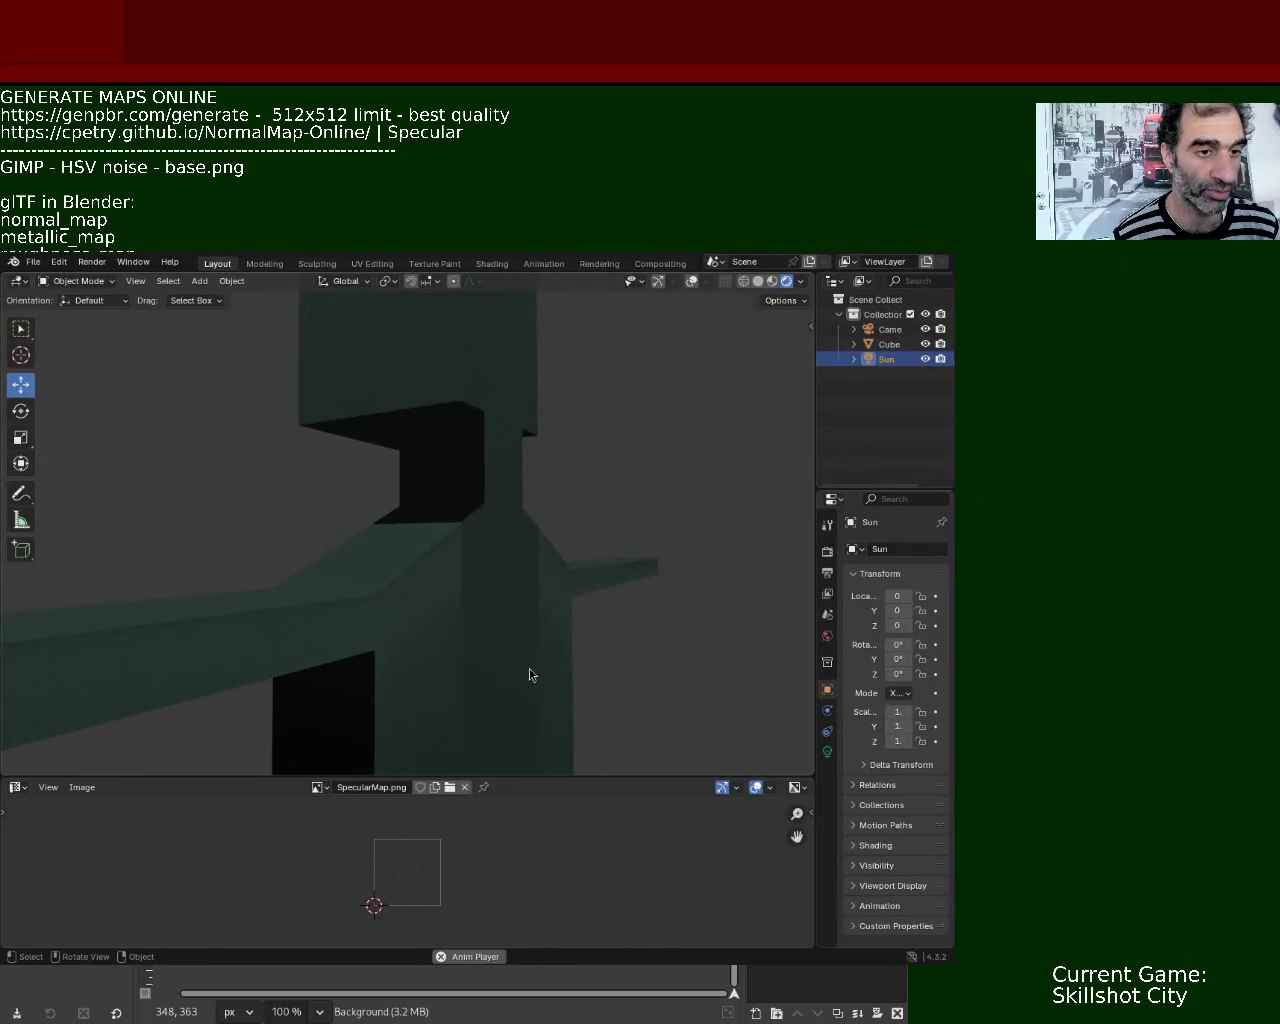
mouse_move(477, 609)
middle_down()
mouse_move(397, 543)
mouse_move(369, 609)
mouse_move(409, 500)
mouse_move(397, 537)
mouse_move(329, 551)
mouse_move(669, 406)
middle_up()
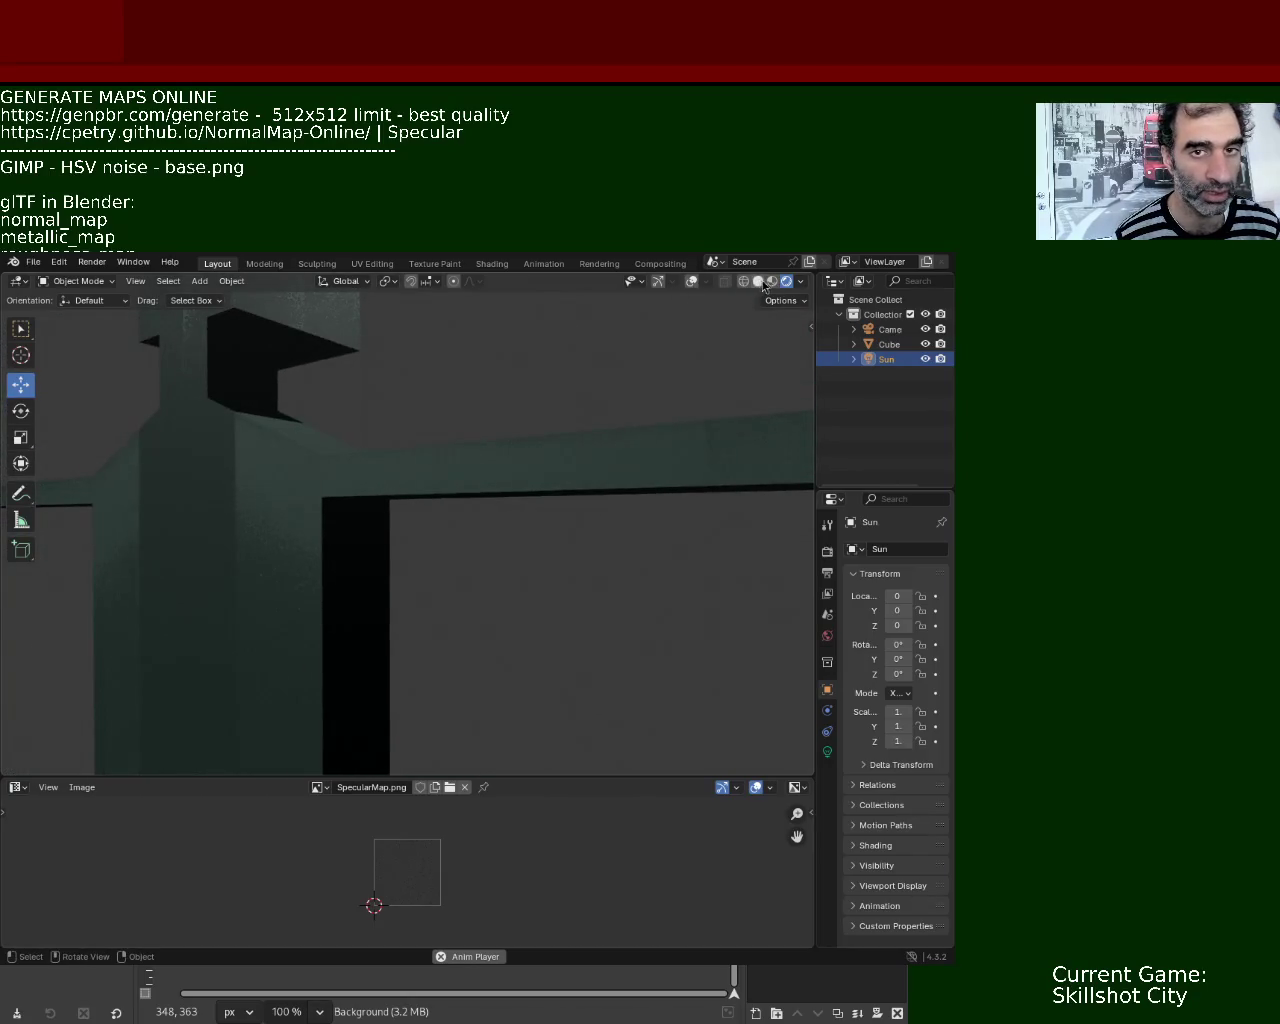
- Turn on Material Preview shading and orbit closely around the noise-textured chest and torso
click(771, 281)
mouse_move(320, 533)
middle_down()
mouse_move(371, 483)
mouse_move(359, 514)
mouse_move(333, 516)
middle_up()
mouse_move(256, 546)
mouse_down()
mouse_move(263, 508)
mouse_move(319, 555)
mouse_up()
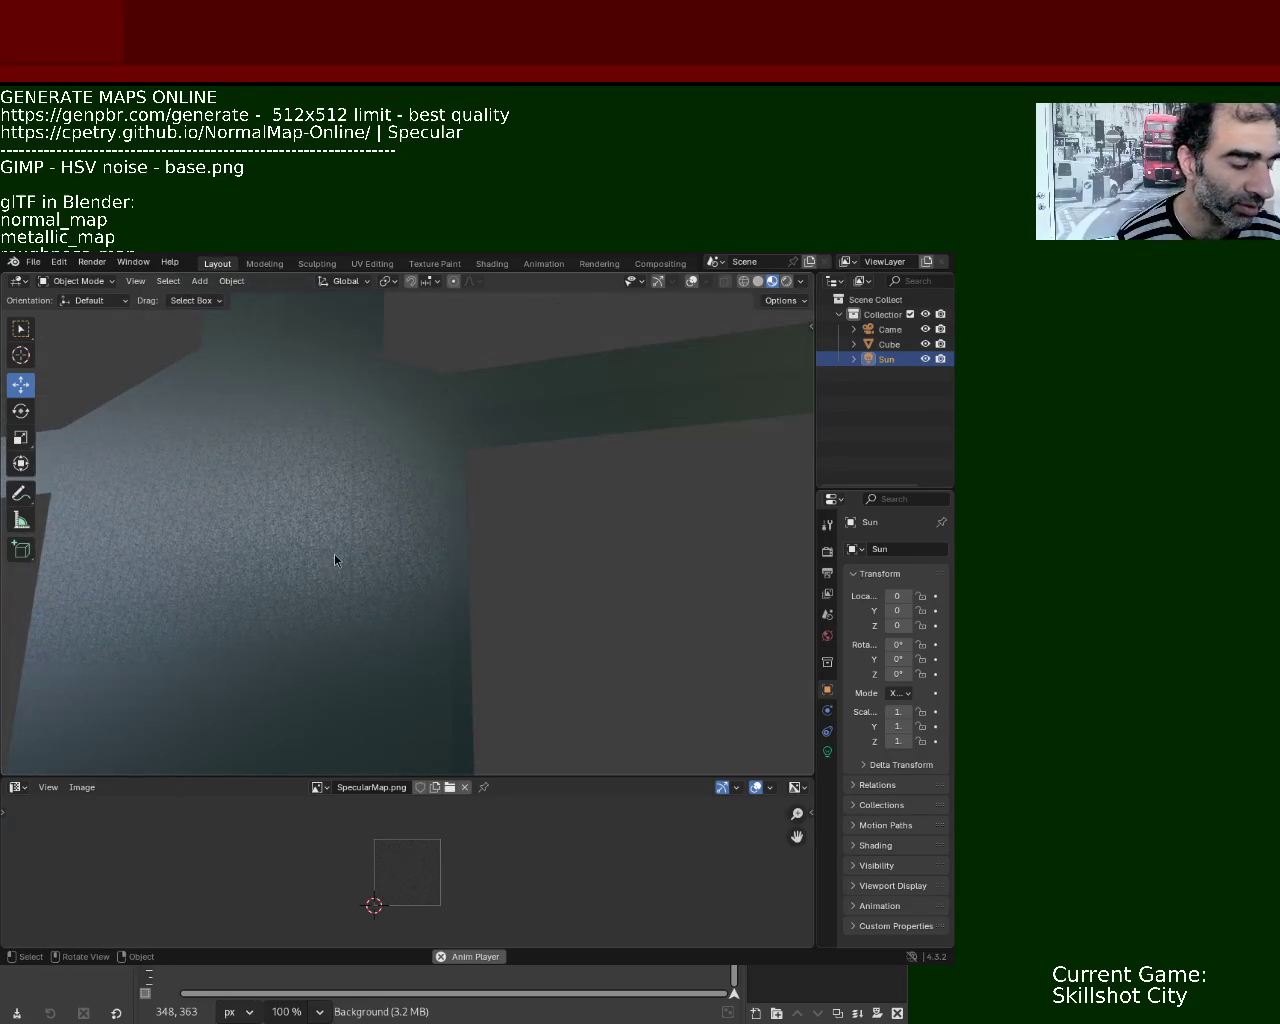
mouse_move(332, 557)
middle_down()
mouse_move(339, 488)
mouse_move(343, 579)
mouse_move(354, 595)
mouse_move(351, 585)
mouse_move(382, 595)
middle_up()
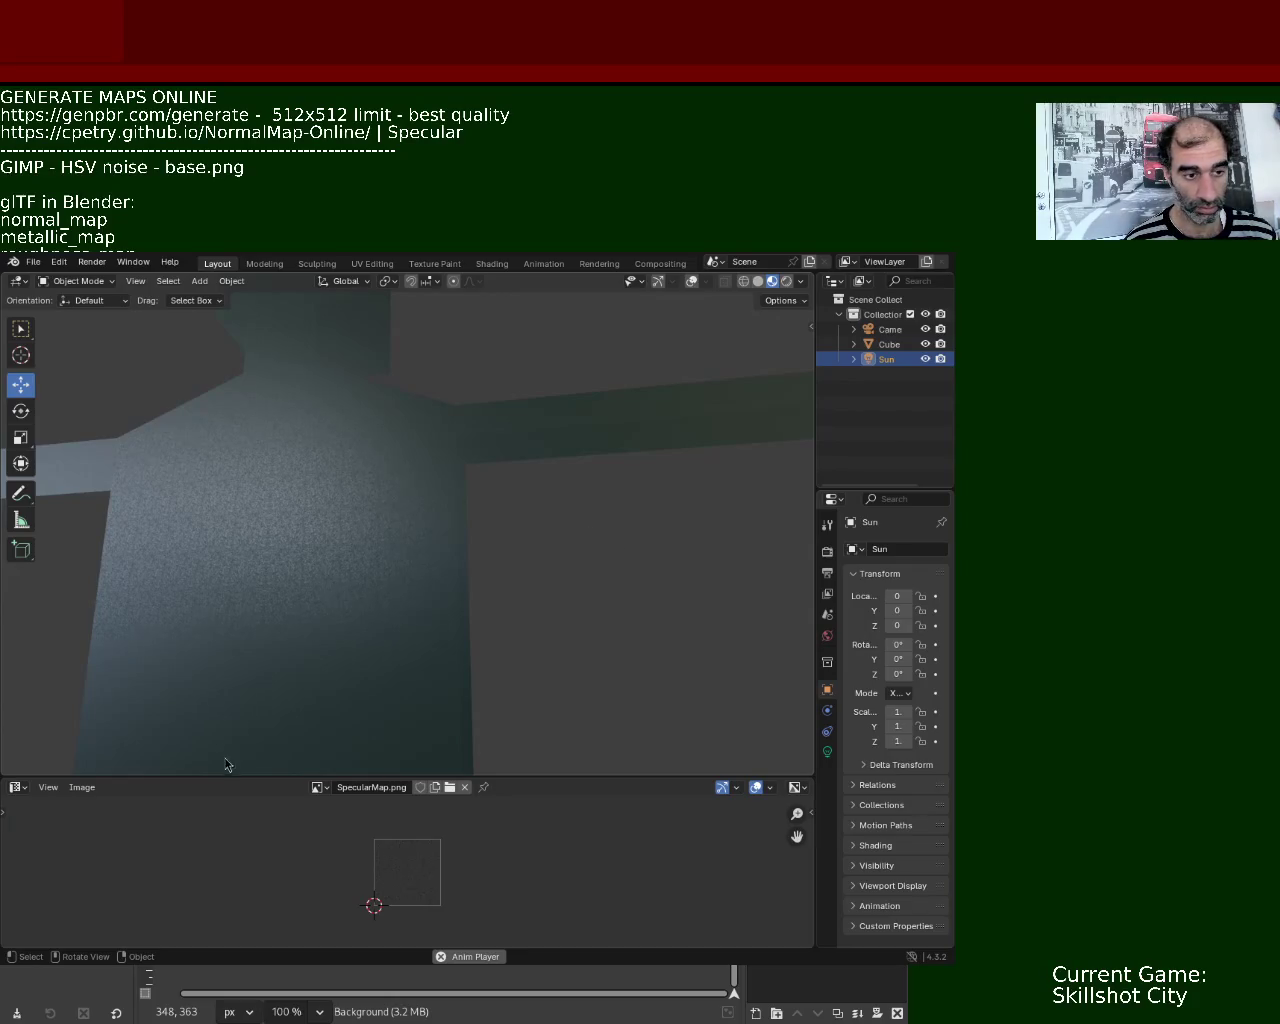
middle_drag(334, 500, 308, 529)
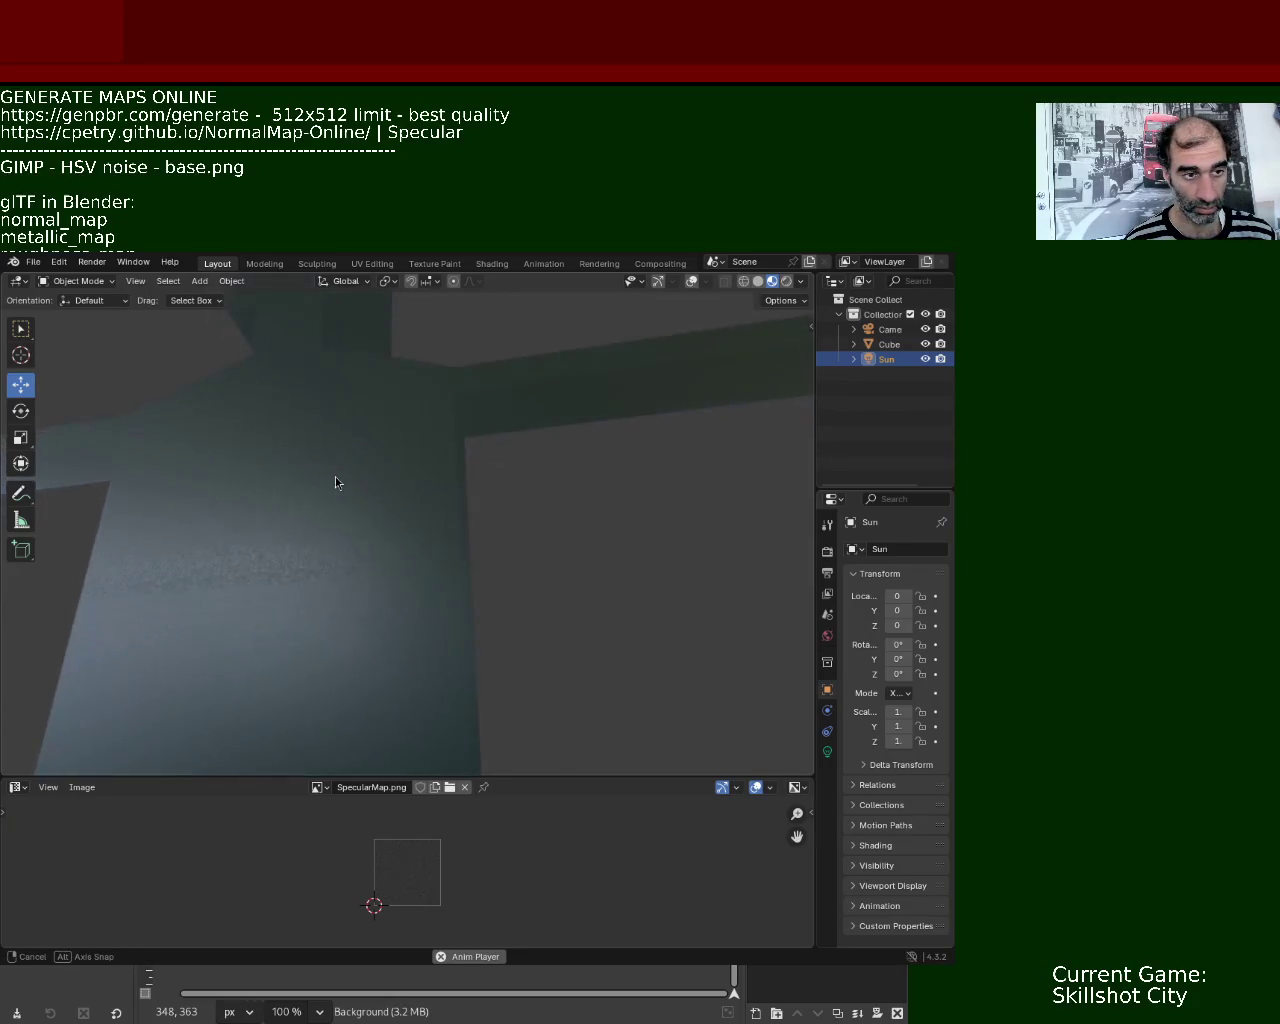
mouse_move(290, 581)
middle_down()
mouse_move(505, 502)
mouse_move(363, 523)
mouse_move(331, 494)
mouse_move(317, 511)
mouse_move(311, 497)
mouse_move(306, 509)
mouse_move(262, 509)
mouse_move(313, 509)
middle_up()
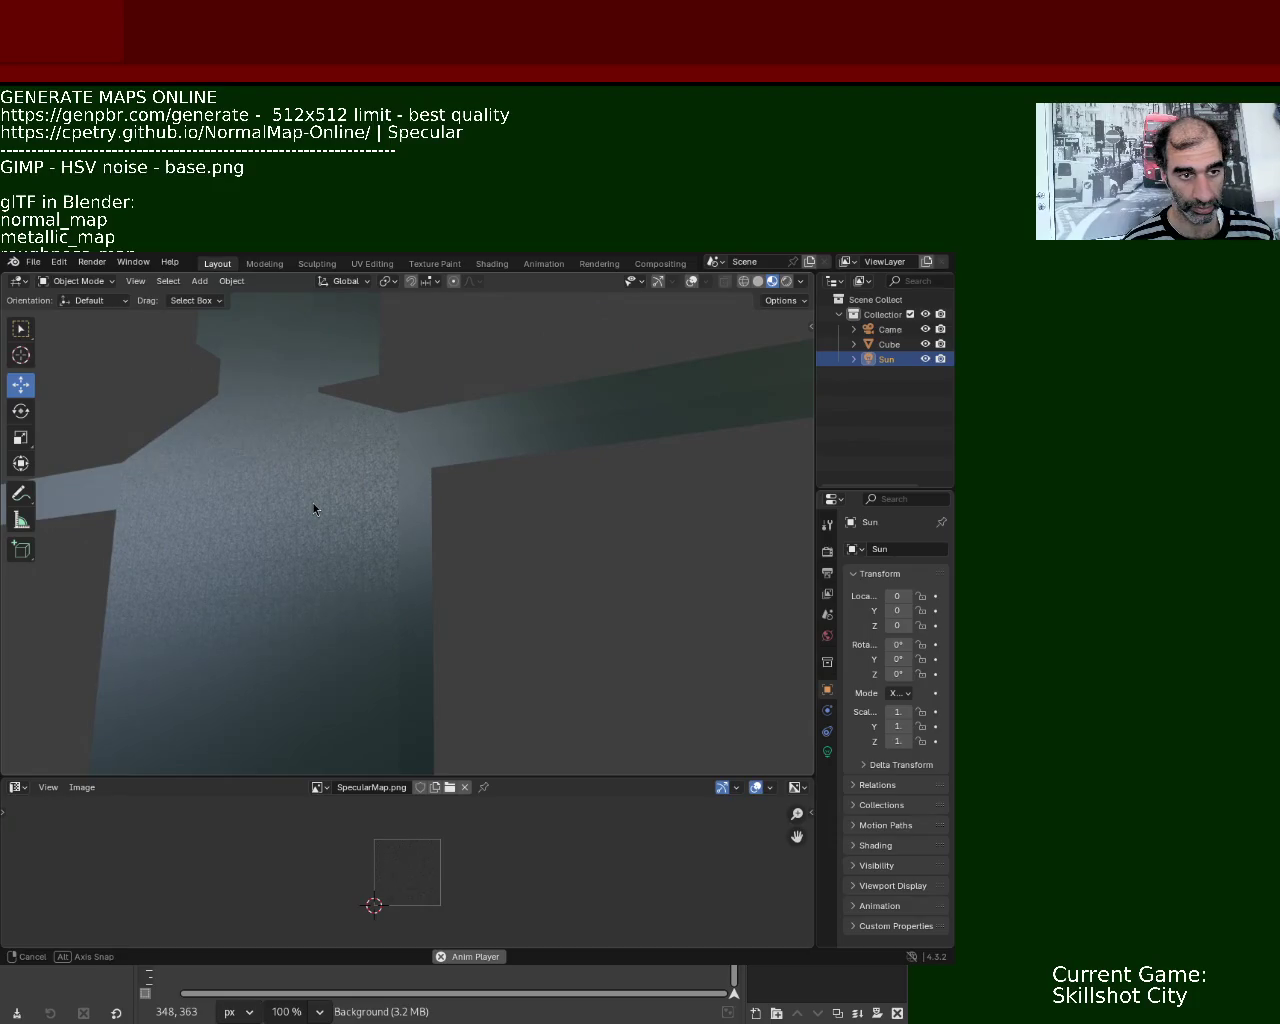
mouse_move(313, 509)
middle_down()
mouse_move(351, 517)
mouse_move(337, 494)
mouse_move(345, 447)
mouse_move(350, 543)
mouse_move(320, 532)
mouse_move(320, 508)
middle_up()
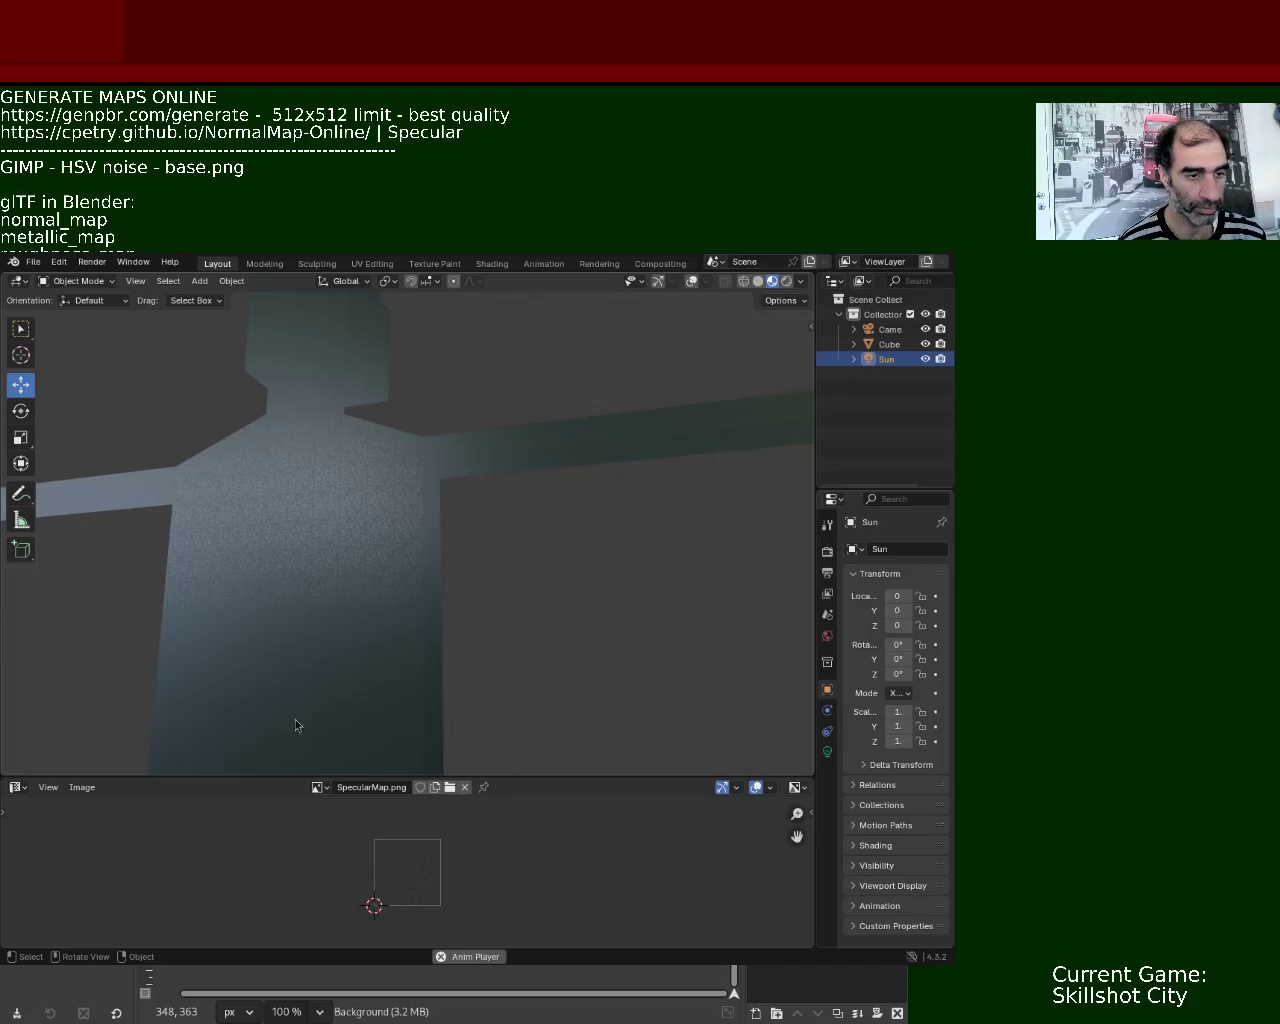
- Orbit to a front view and re-enable the viewport gizmos and overlays
middle_drag(290, 733, 331, 540)
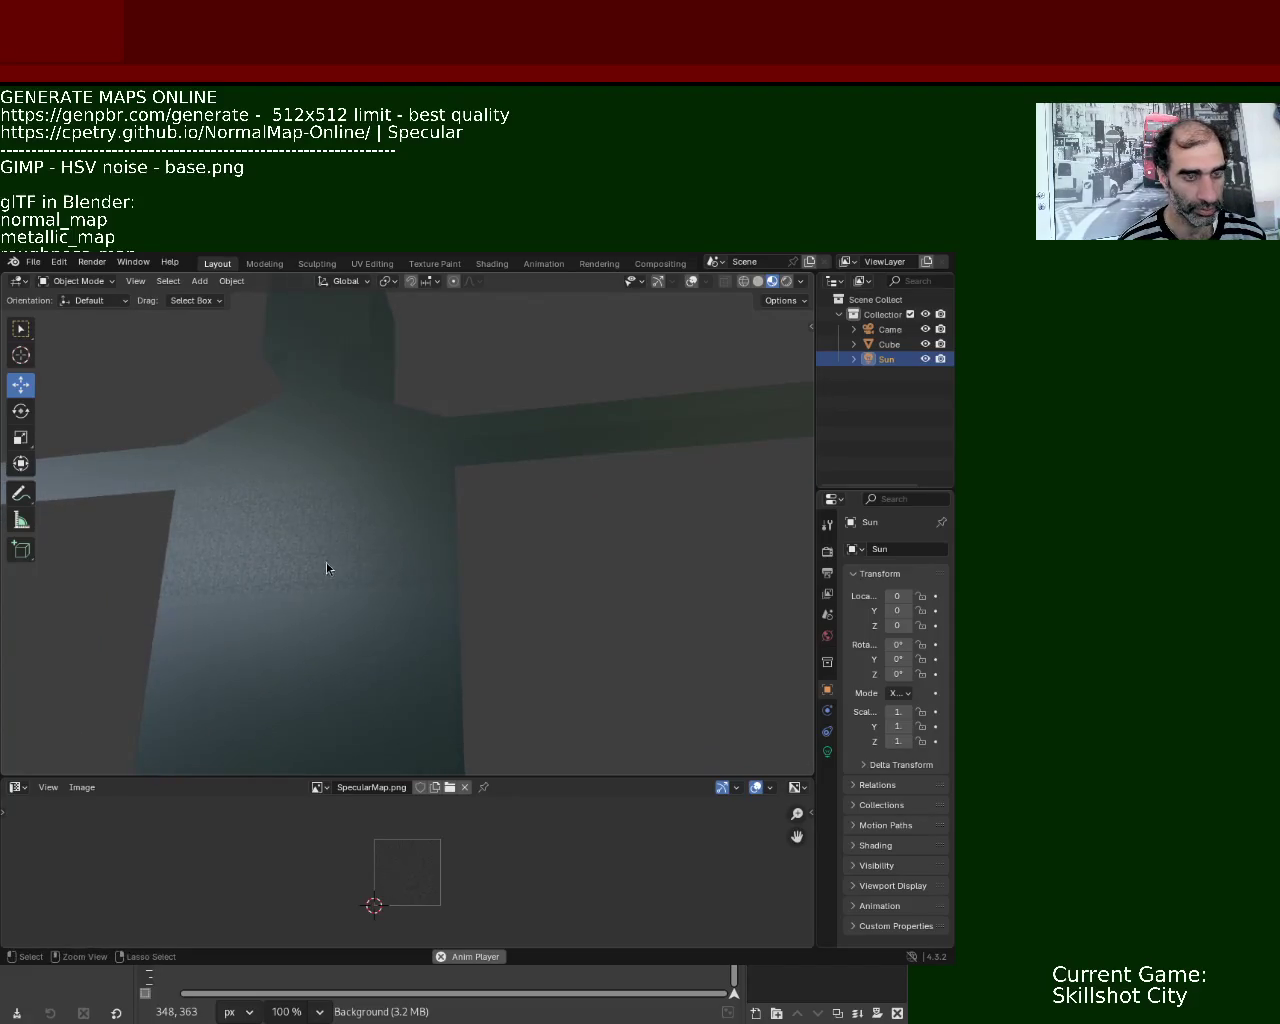
click(18, 787)
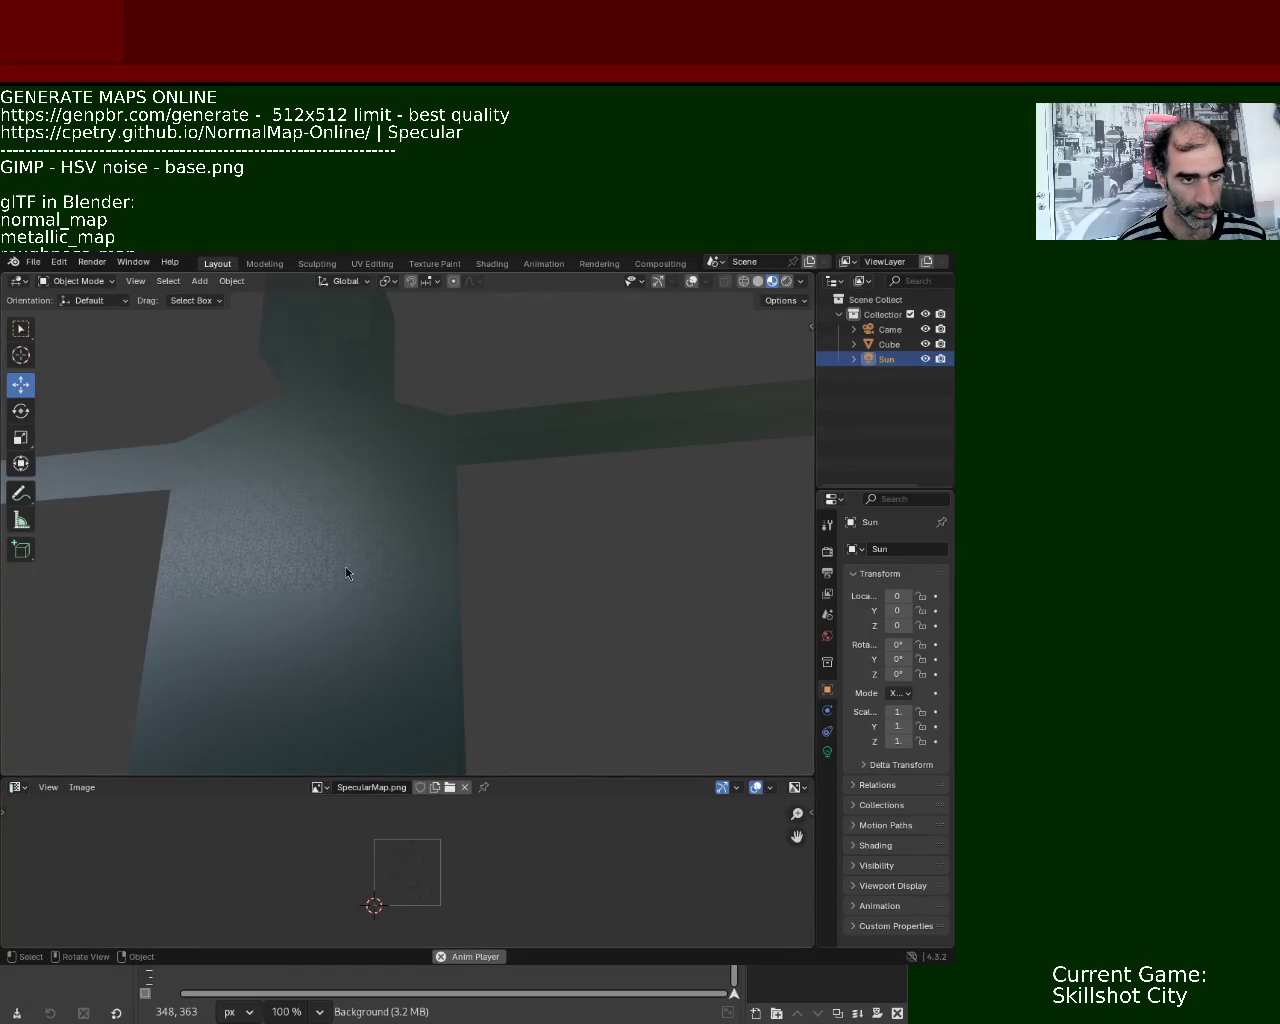
click(658, 281)
click(690, 282)
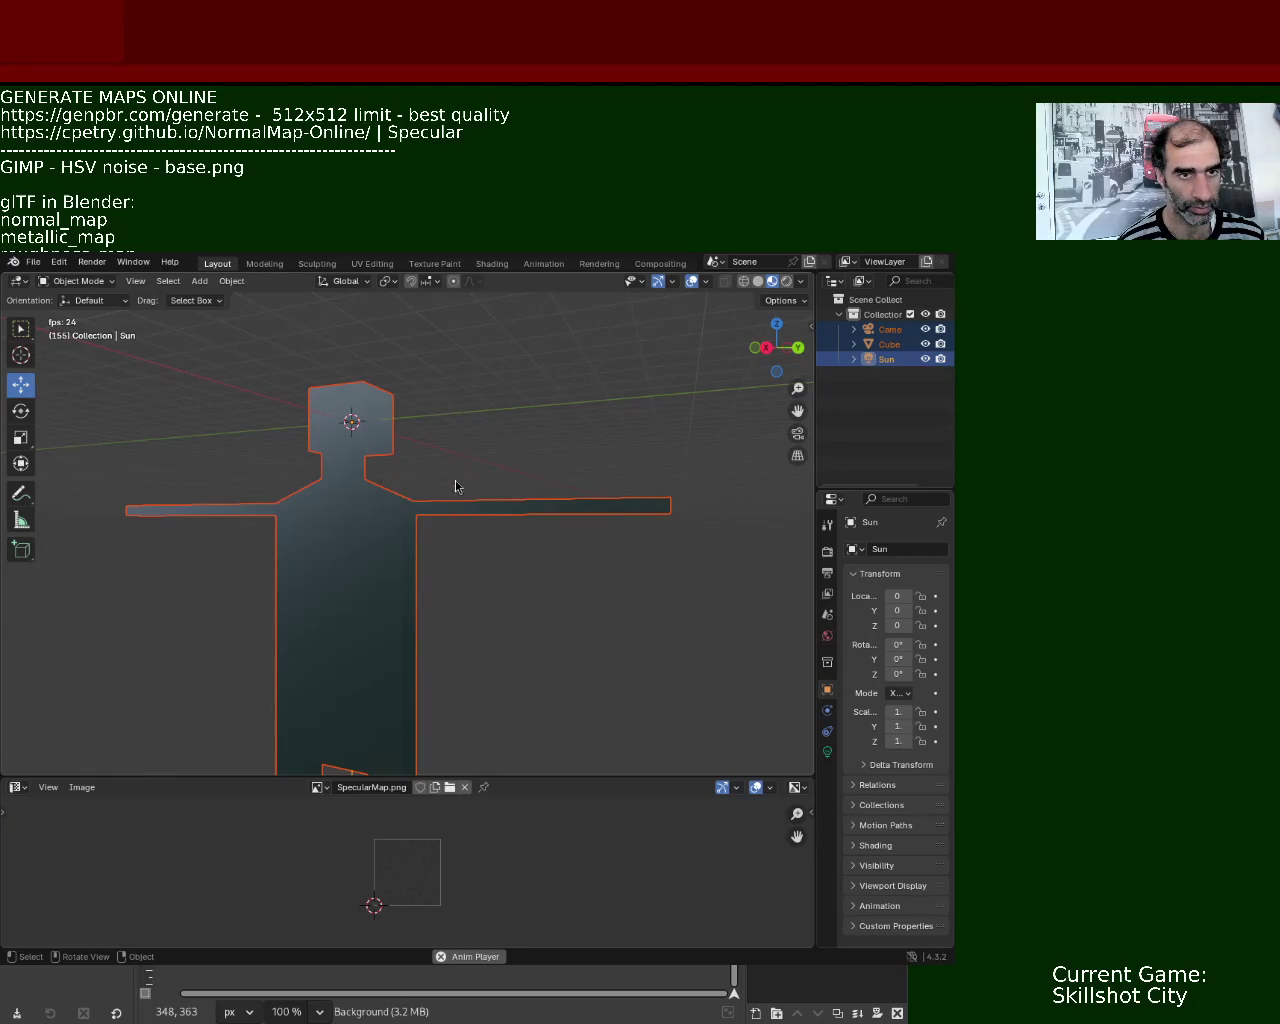
- Select the Cube, enter Edit Mode and scale its UVs up
click(889, 344)
key(Tab)
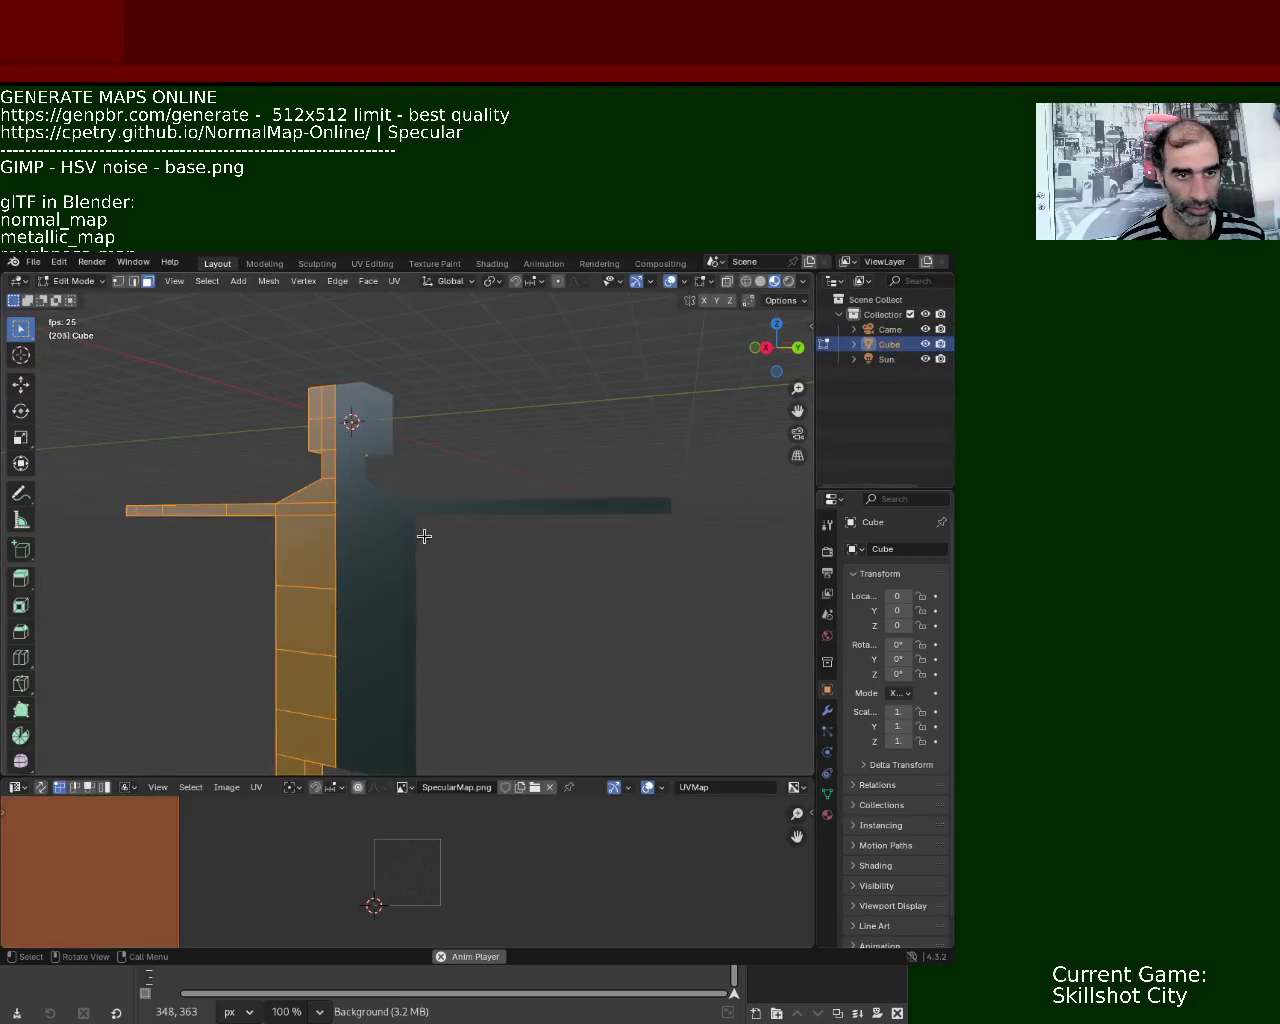
key(s)
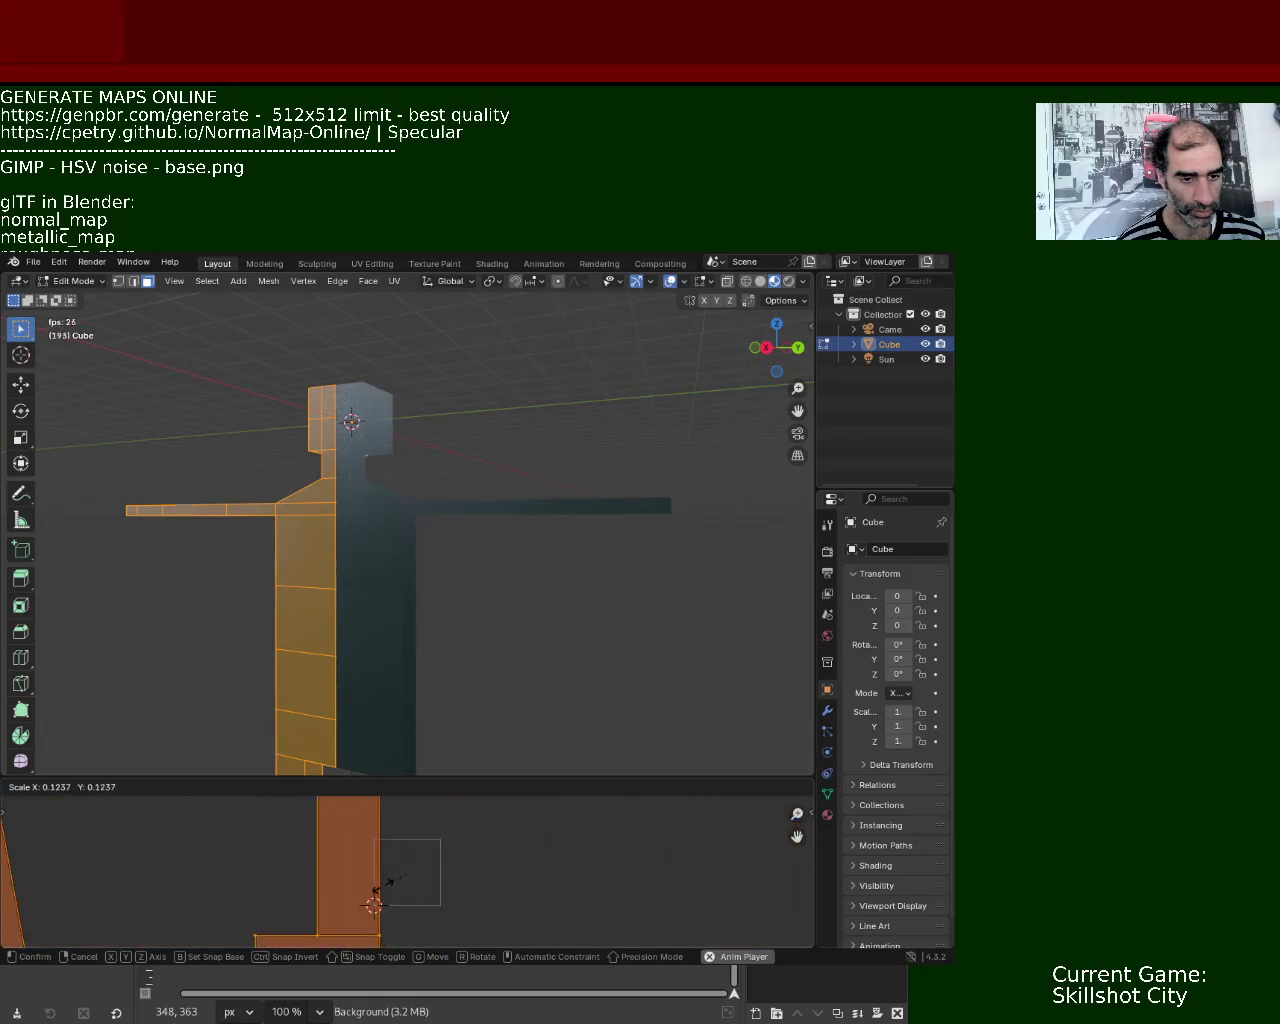
click(395, 880)
- Scale the UVs up further and zoom in on the figure's shoulder
middle_drag(400, 600, 397, 546)
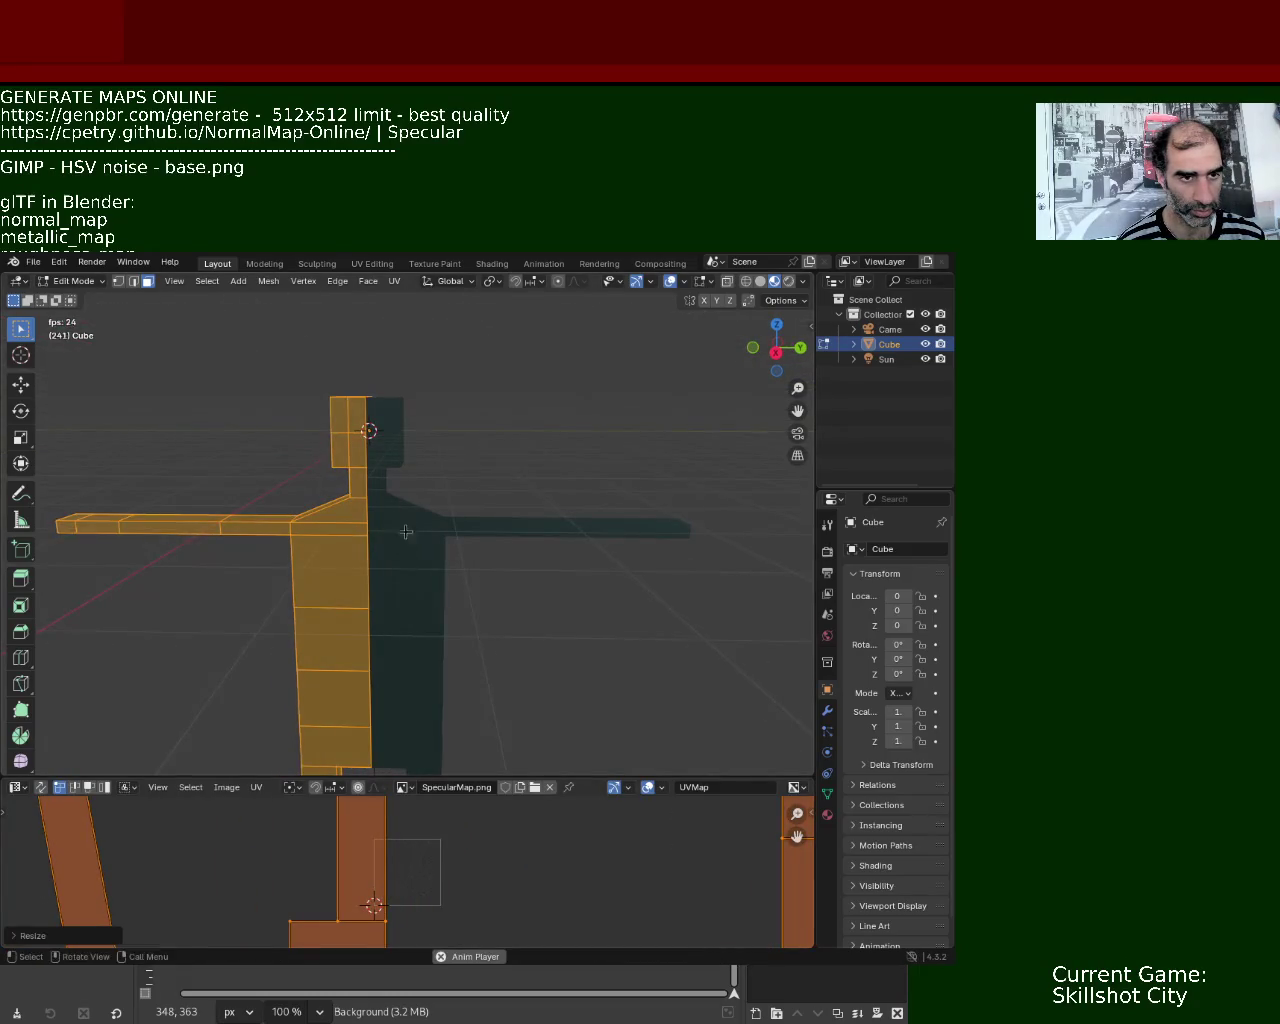
scroll(390, 490, up, 3)
mouse_move(383, 471)
middle_down()
mouse_move(379, 437)
mouse_move(400, 460)
mouse_move(429, 449)
mouse_move(471, 508)
mouse_move(414, 491)
mouse_move(463, 523)
mouse_move(495, 606)
mouse_move(443, 528)
mouse_move(457, 680)
middle_up()
key(s)
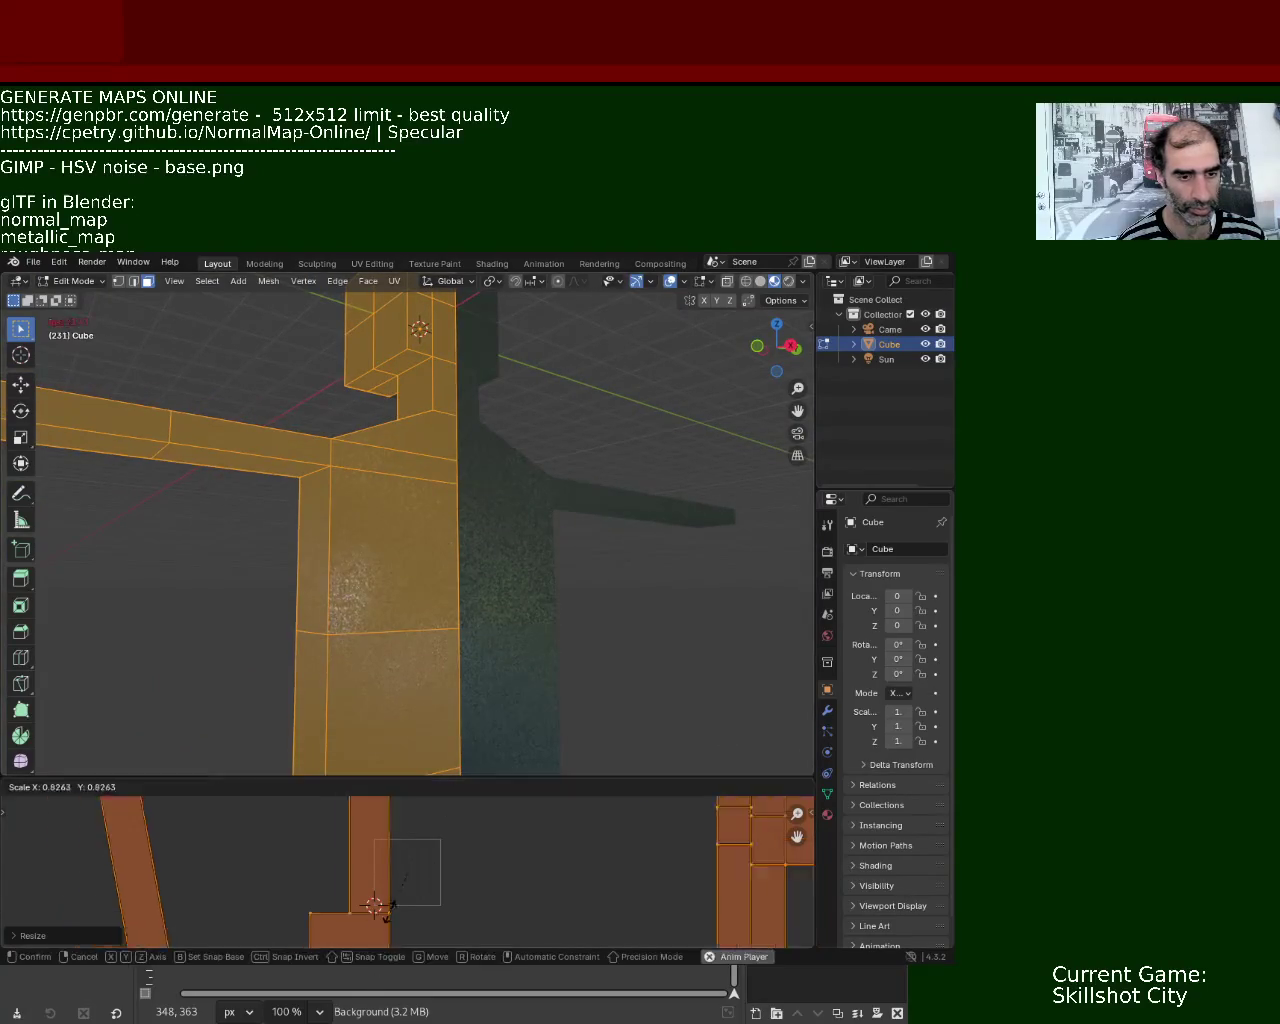
click(511, 811)
mouse_move(535, 578)
ctrl+middle_down()
mouse_move(480, 437)
mouse_move(520, 429)
mouse_move(543, 460)
mouse_move(506, 466)
mouse_move(557, 457)
mouse_move(505, 458)
mouse_move(523, 466)
mouse_move(543, 451)
mouse_move(528, 442)
mouse_move(509, 463)
mouse_move(520, 489)
mouse_move(529, 466)
mouse_move(526, 703)
mouse_move(494, 660)
mouse_move(493, 612)
mouse_move(454, 614)
mouse_move(457, 577)
mouse_move(474, 583)
mouse_move(465, 603)
mouse_move(489, 574)
mouse_move(497, 606)
mouse_move(526, 594)
mouse_move(529, 611)
mouse_move(508, 611)
ctrl+middle_up()
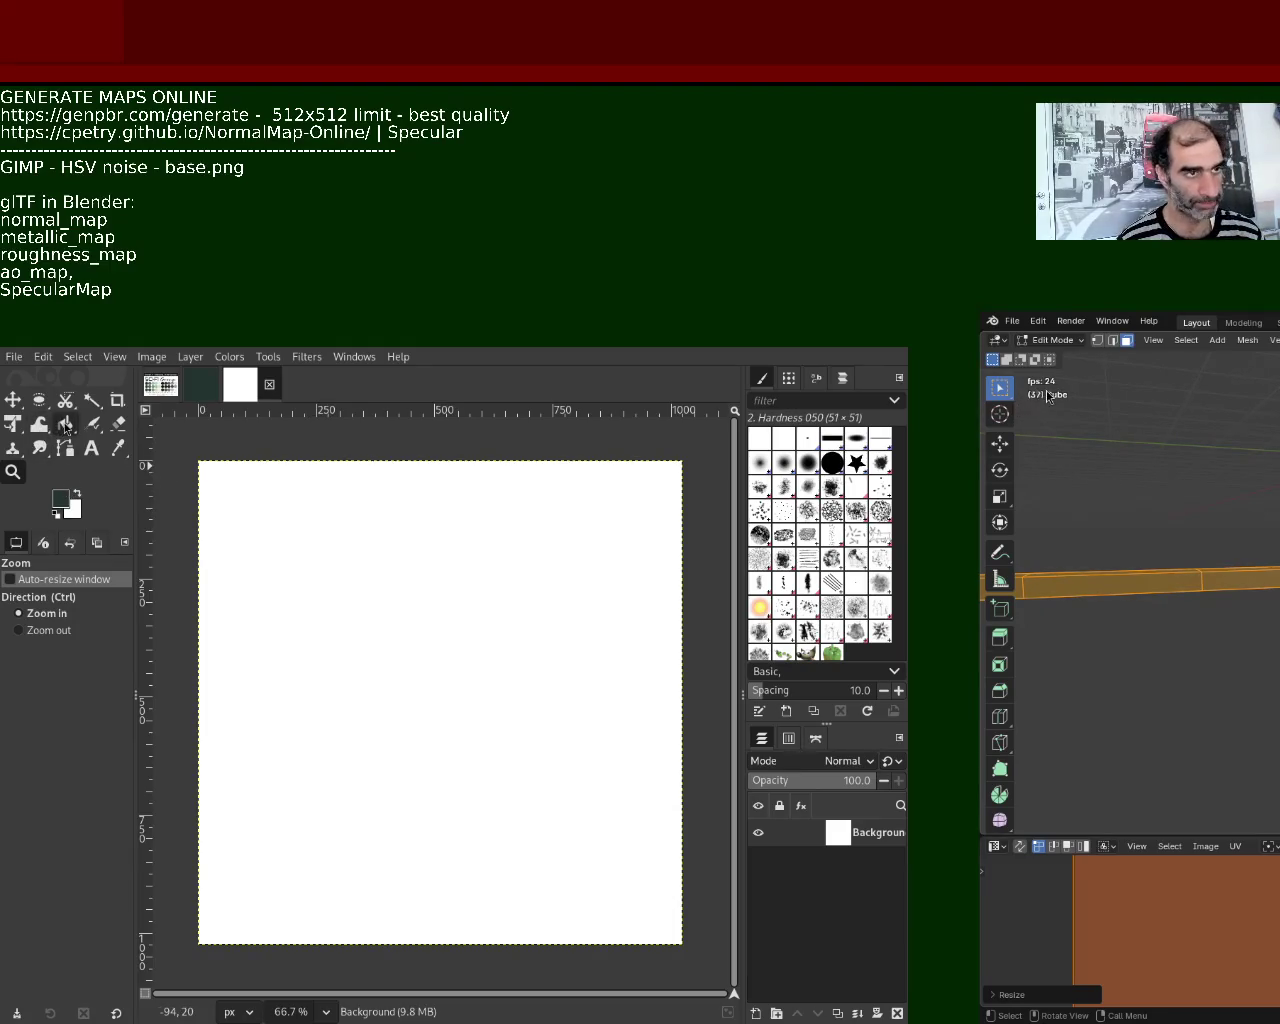
- Bucket-fill the white canvas with dark green and zoom in and out to check it
click(65, 423)
click(400, 700)
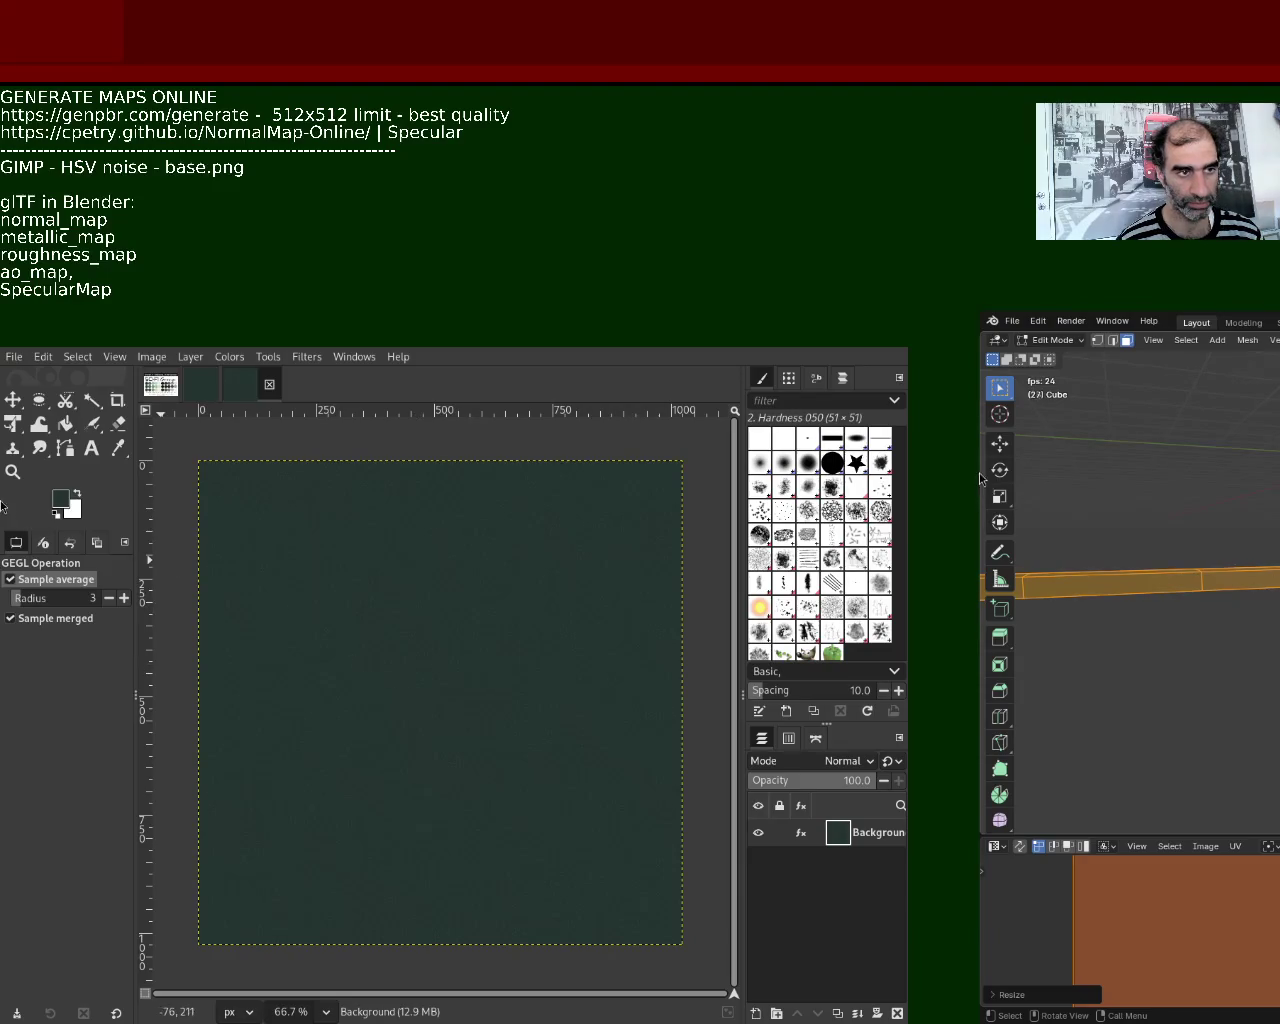
key(z)
click(394, 652)
click(394, 652)
ctrl+click(394, 652)
ctrl+click(394, 652)
ctrl+click(394, 652)
ctrl+click(394, 652)
ctrl+click(394, 652)
ctrl+click(394, 652)
click(394, 652)
double_click(394, 652)
ctrl+click(394, 652)
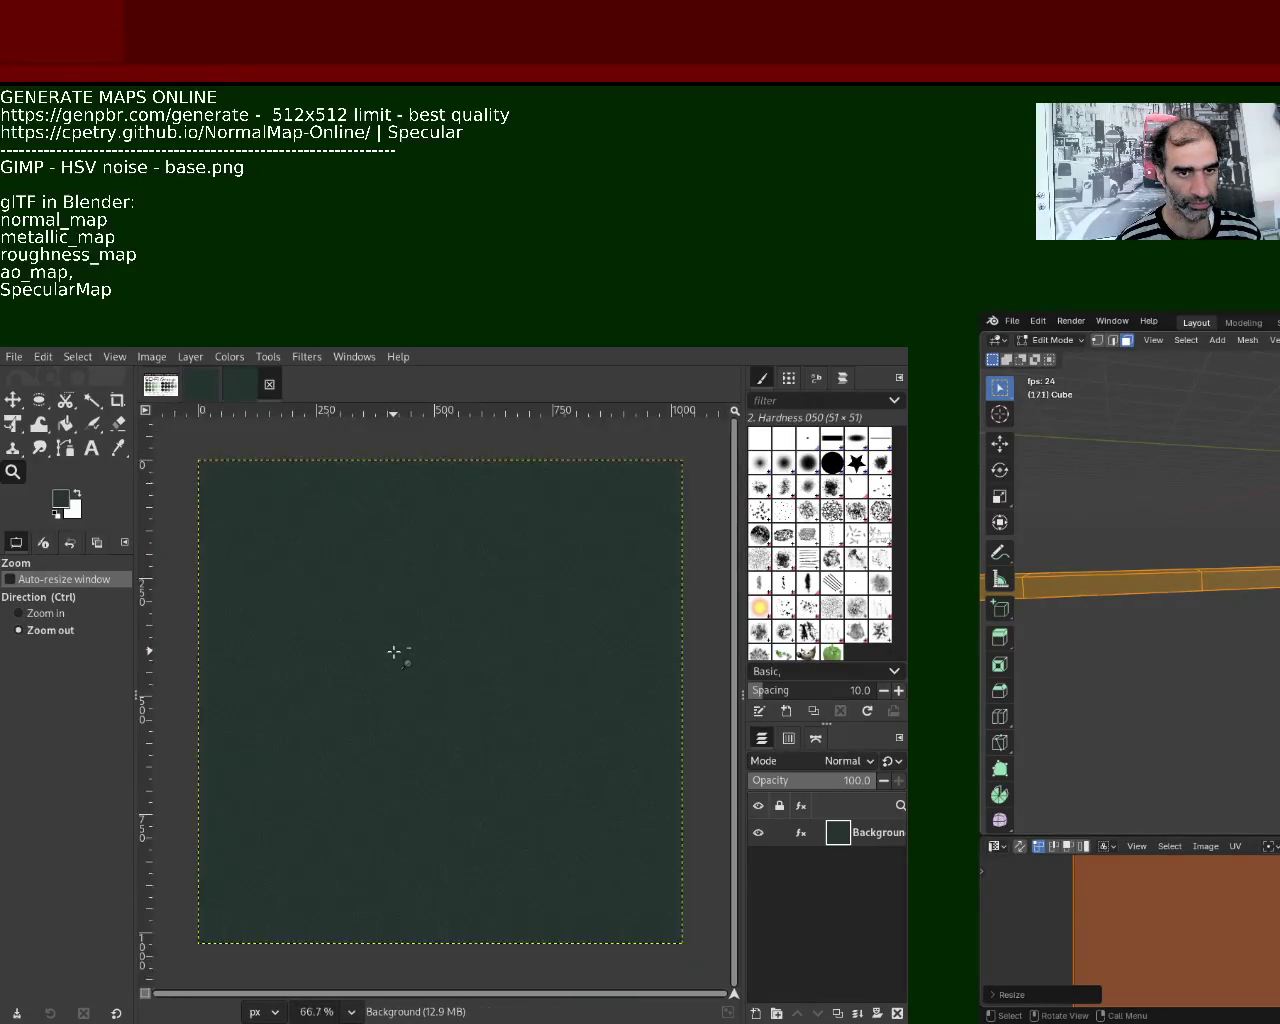
- Scroll over the green canvas, then export the image as base.png
ctrl+scroll(394, 652, up, 4)
ctrl+scroll(394, 652, up, 3)
ctrl+scroll(394, 652, up, 3)
ctrl+scroll(394, 652, down, 1)
ctrl+scroll(394, 652, down, 7)
ctrl+scroll(394, 652, down, 1)
ctrl+scroll(394, 652, down, 1)
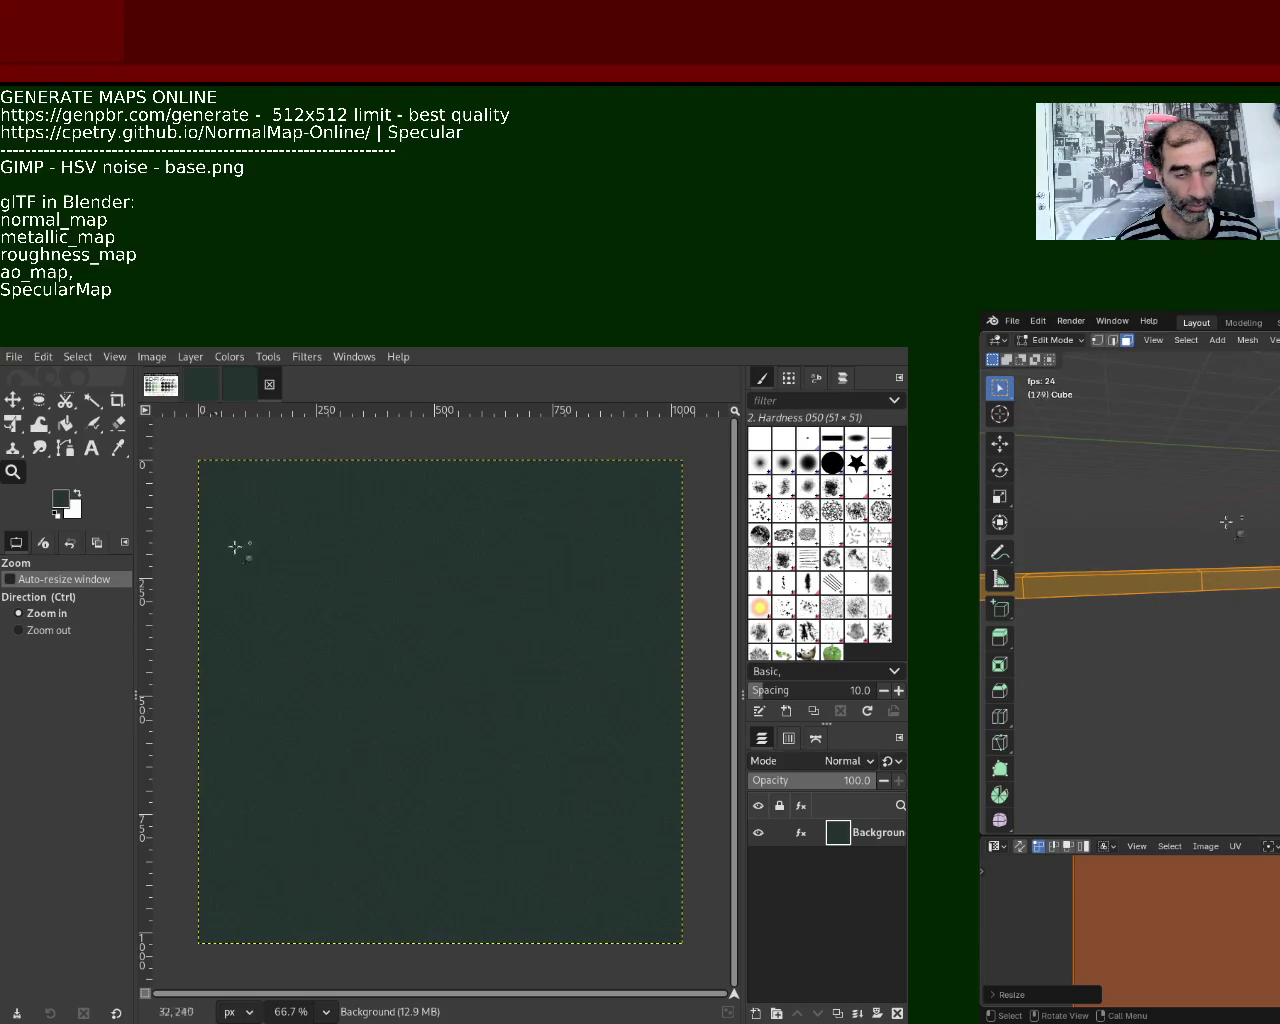
key(ctrl+e)
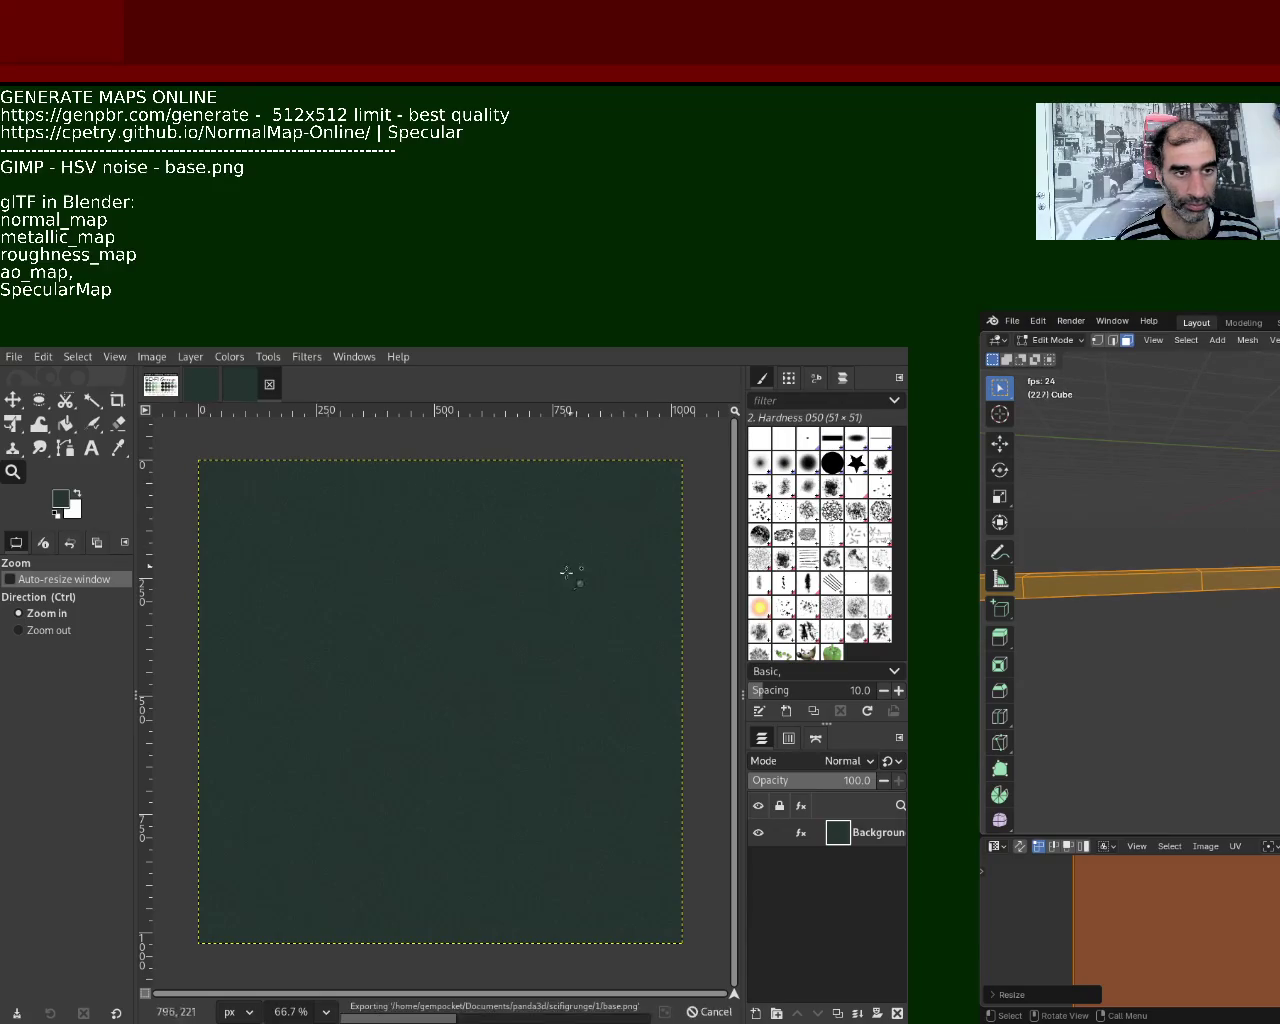
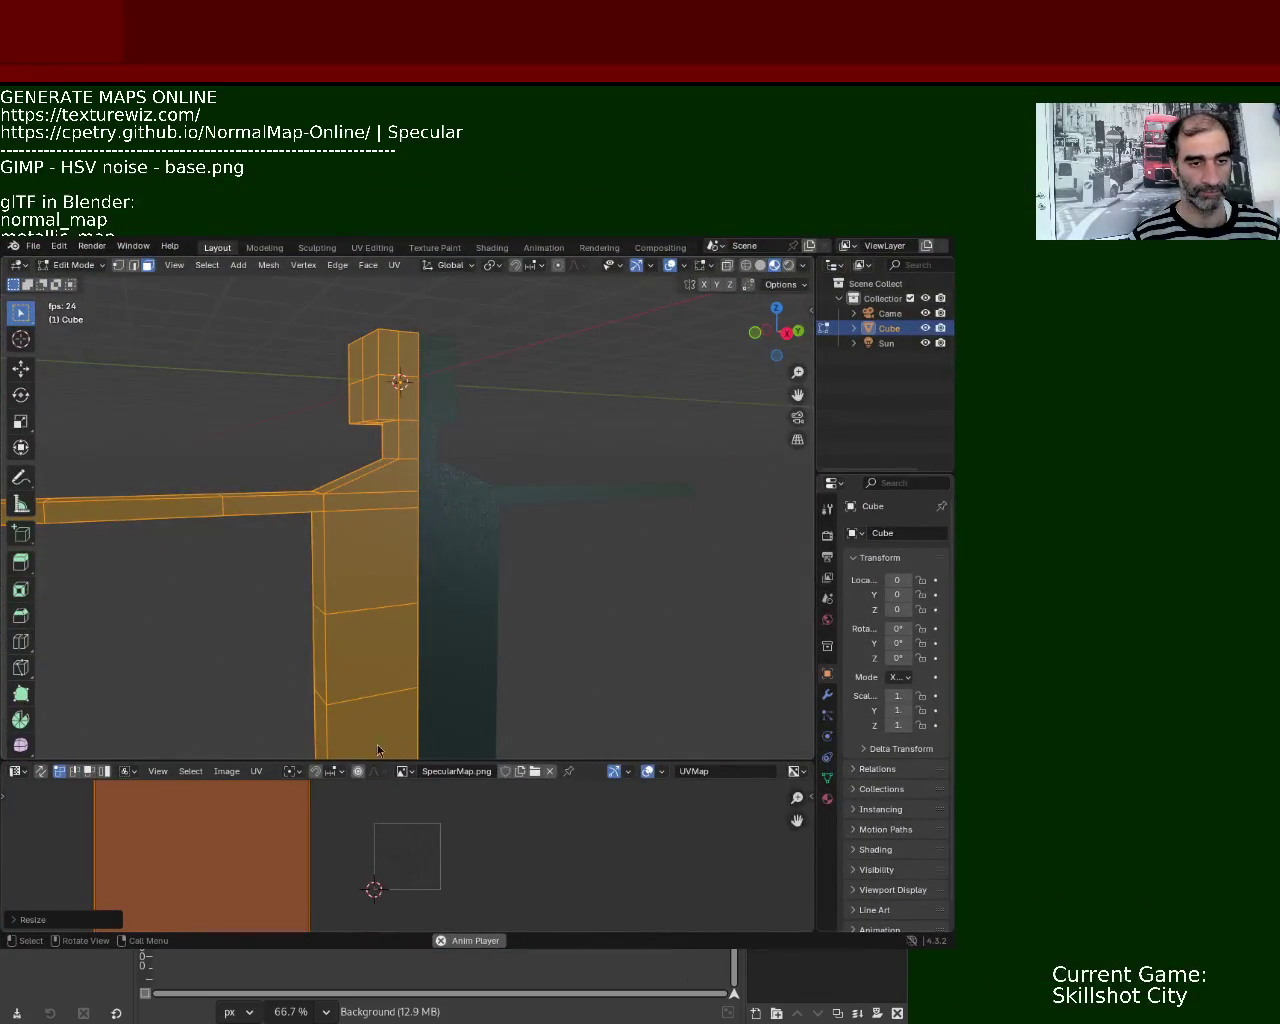
- Enlarge the lower pane as a Shader Editor, pan to the image texture nodes and select the roughness map node
drag(420, 762, 430, 358)
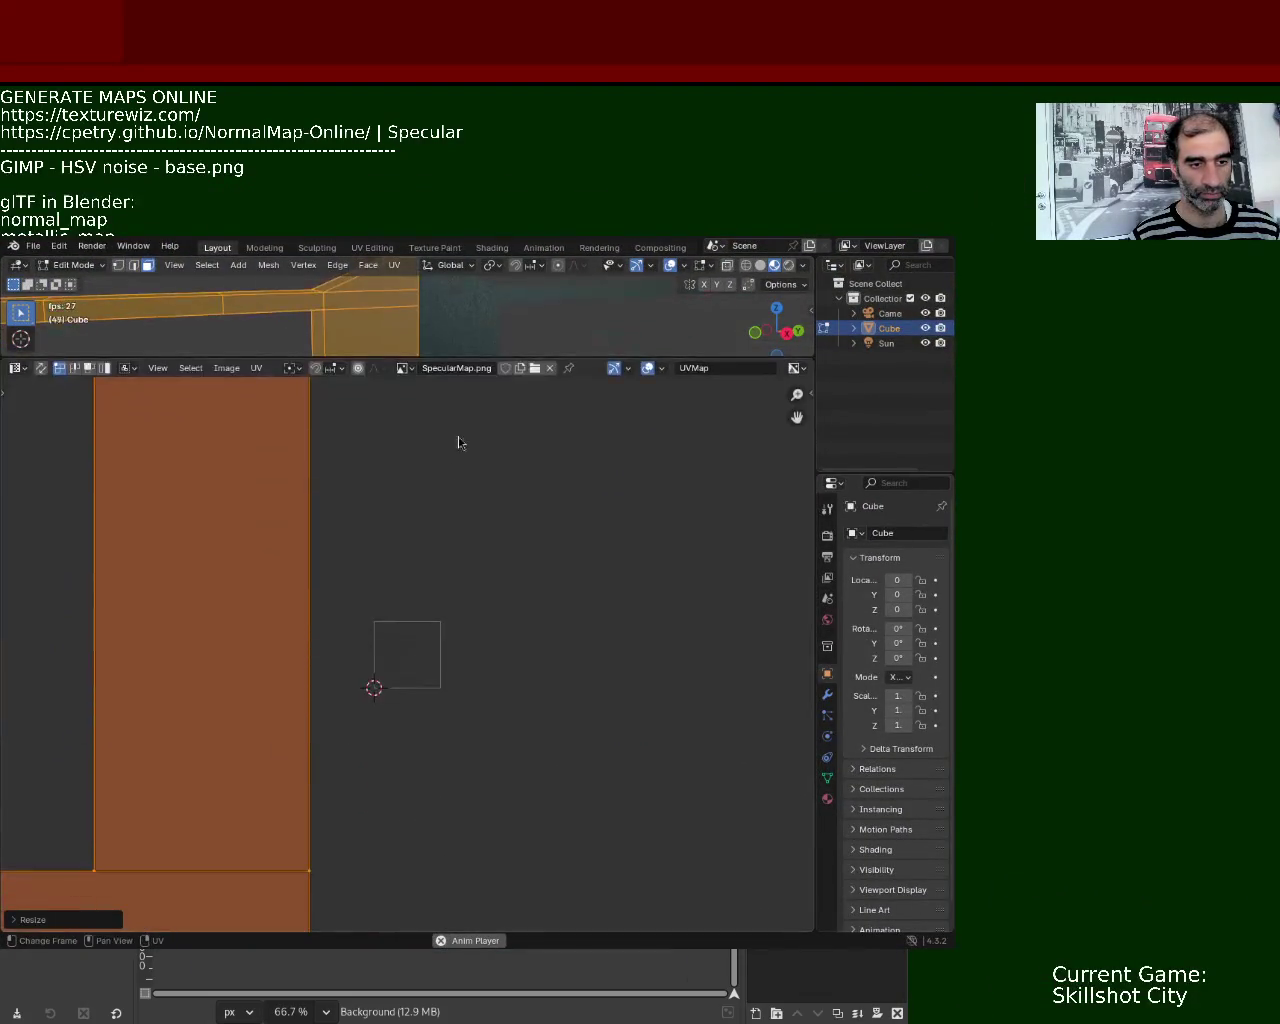
click(16, 368)
click(94, 512)
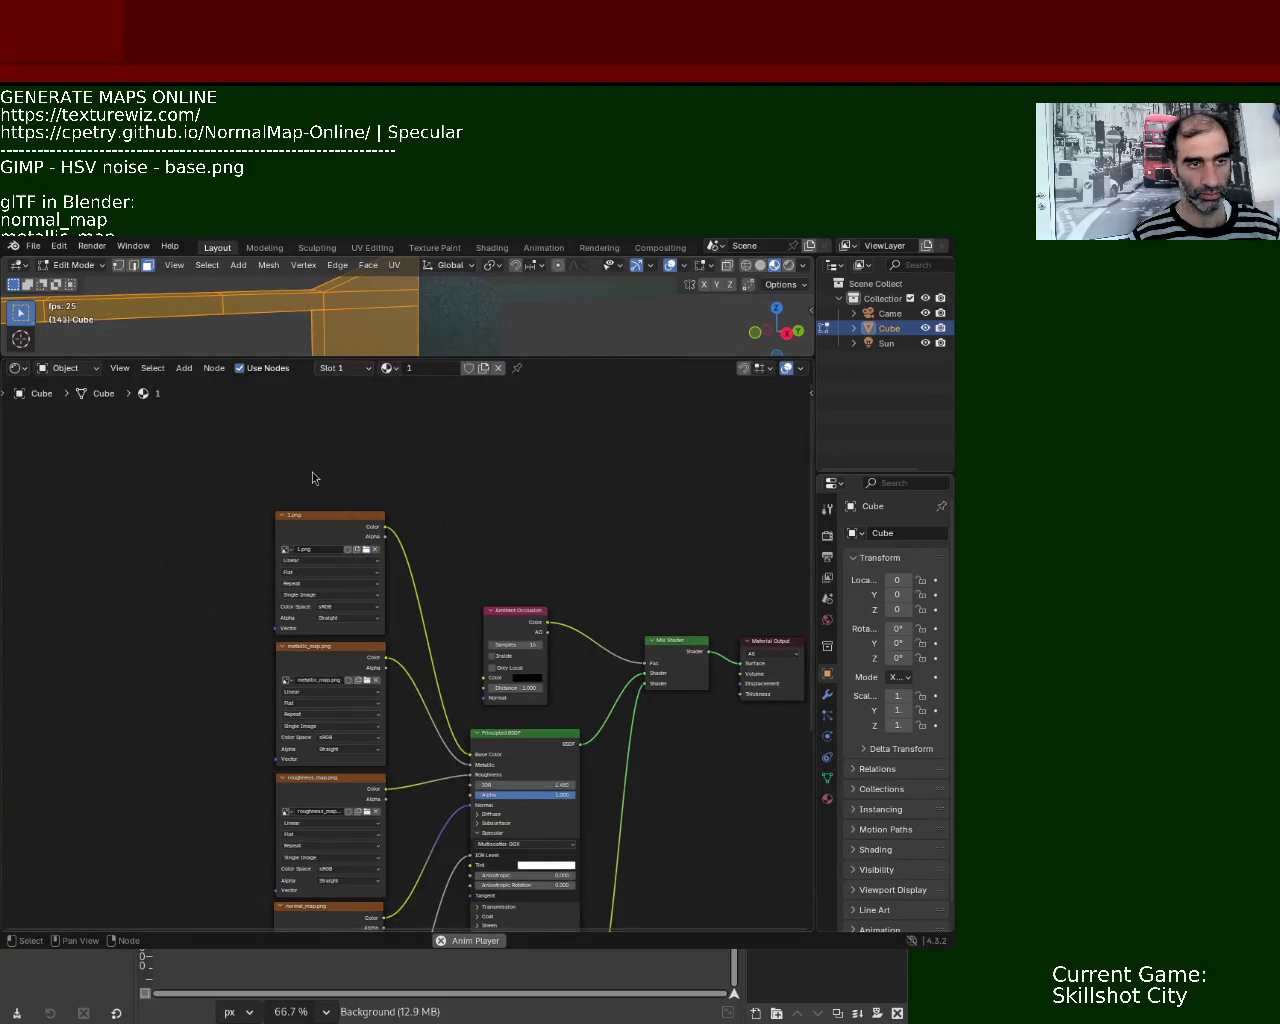
middle_drag(212, 704, 258, 626)
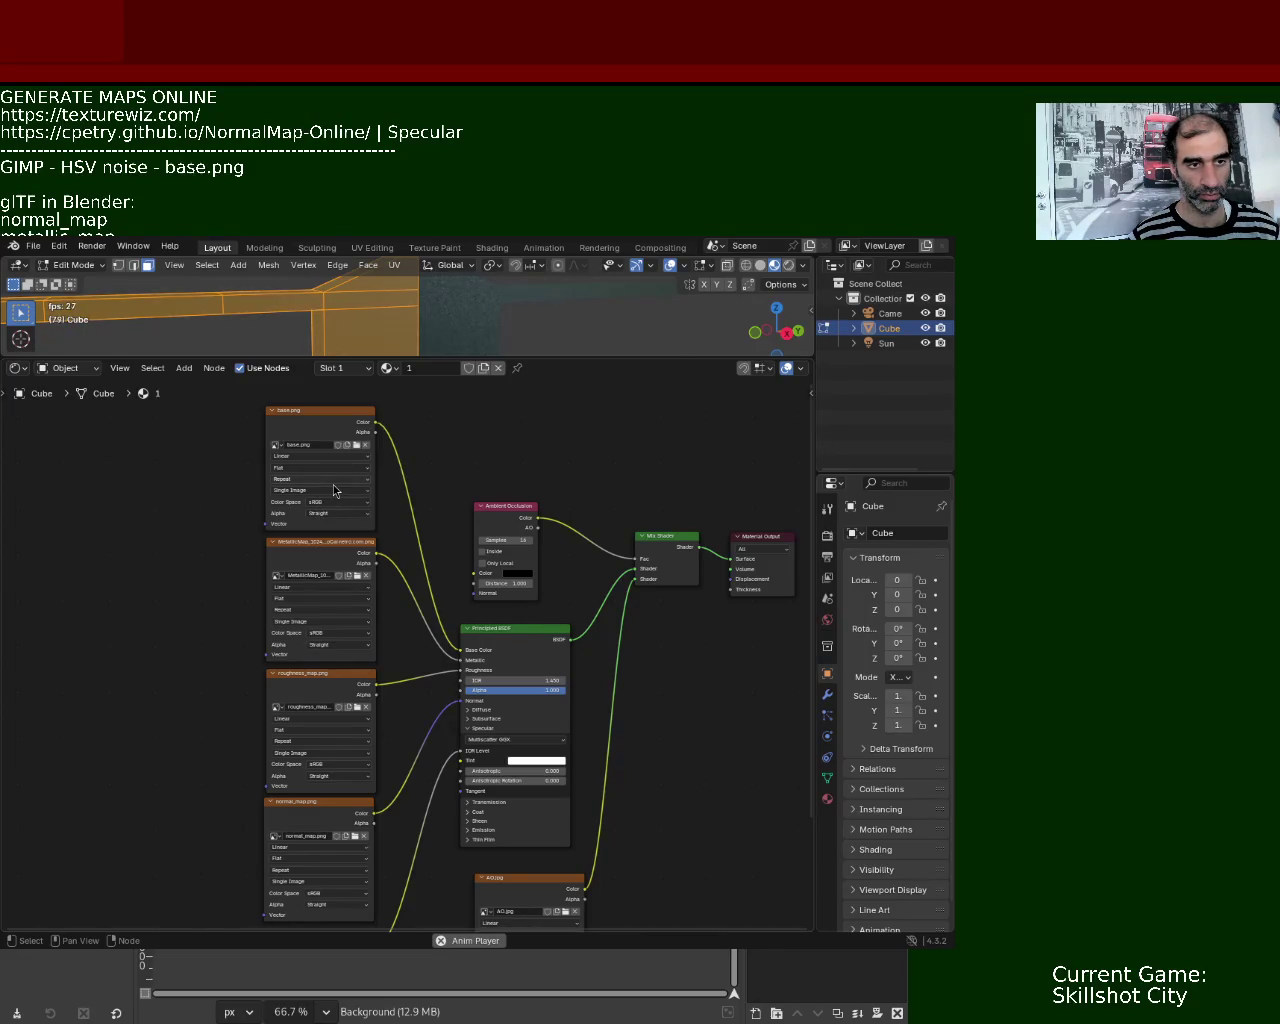
click(358, 709)
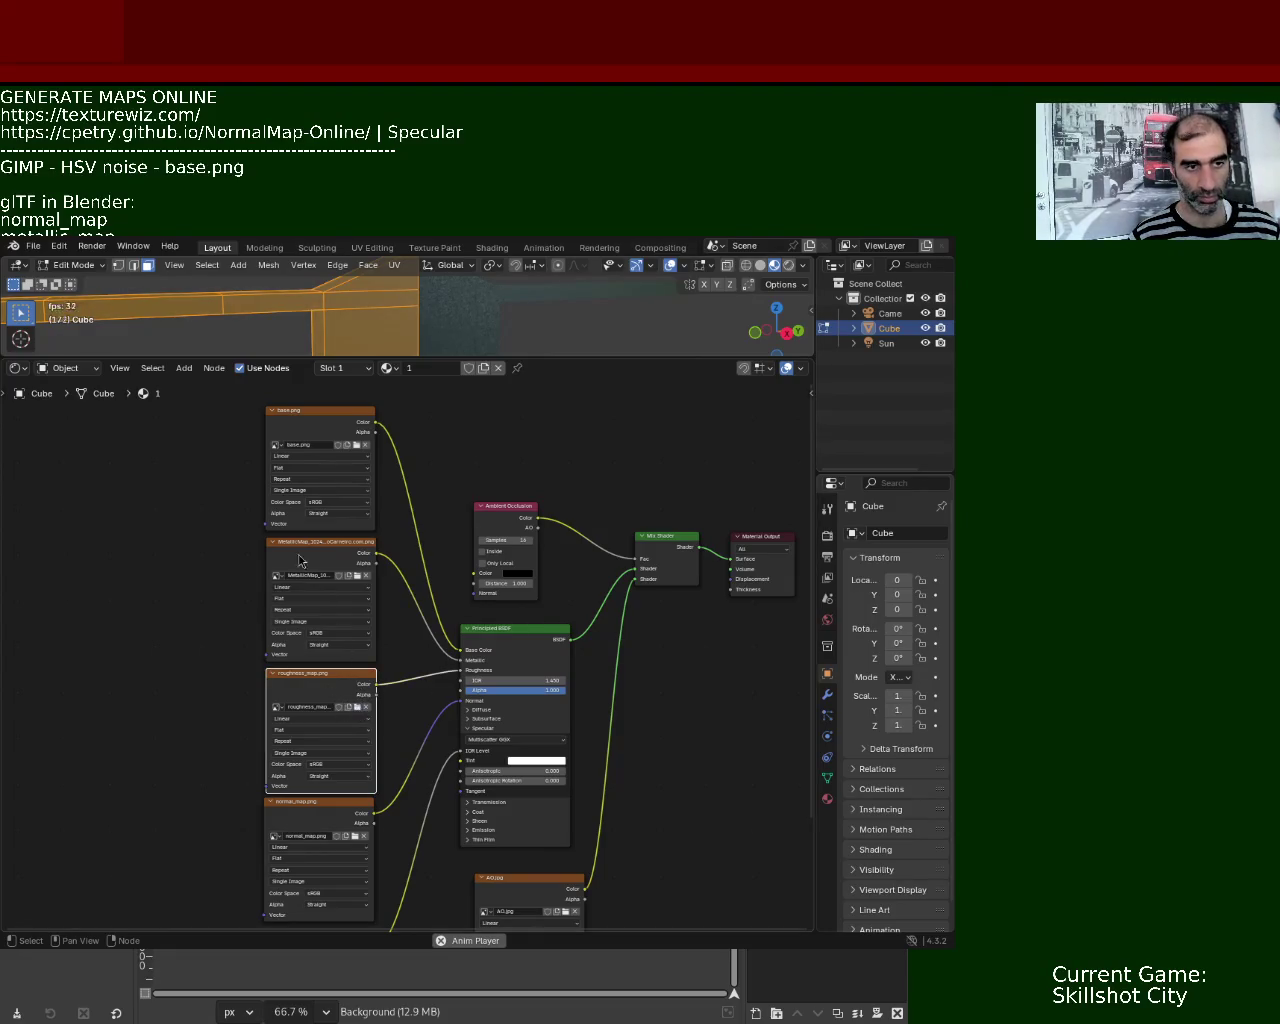
- Pan across the SpecularMap, Ambient Occlusion, base.png and output nodes, then enlarge and orbit the 3D view
middle_drag(187, 711, 178, 536)
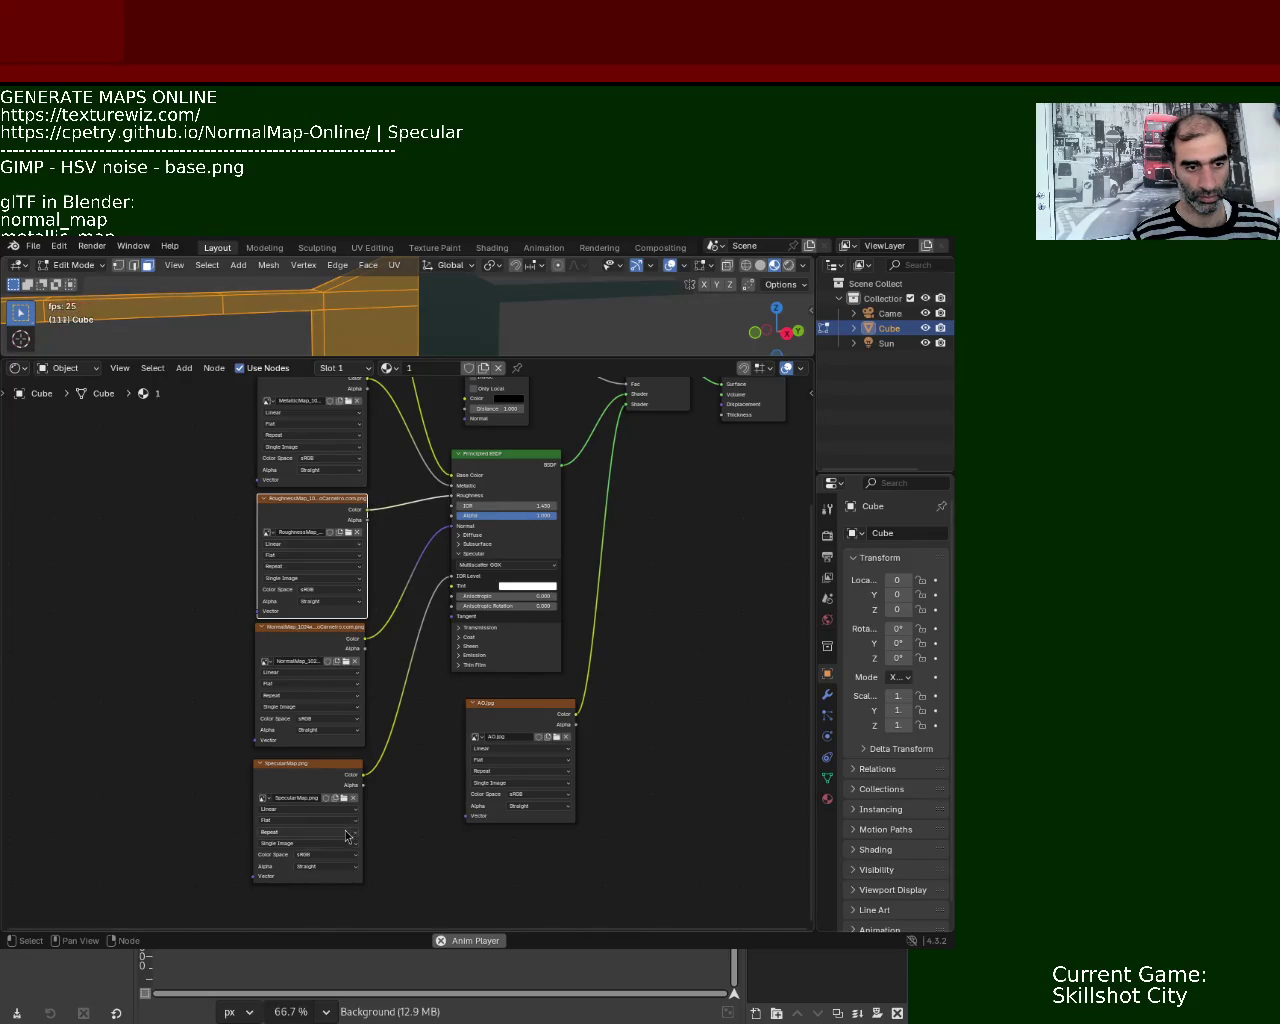
mouse_move(420, 836)
middle_down()
mouse_move(366, 663)
mouse_move(313, 856)
middle_up()
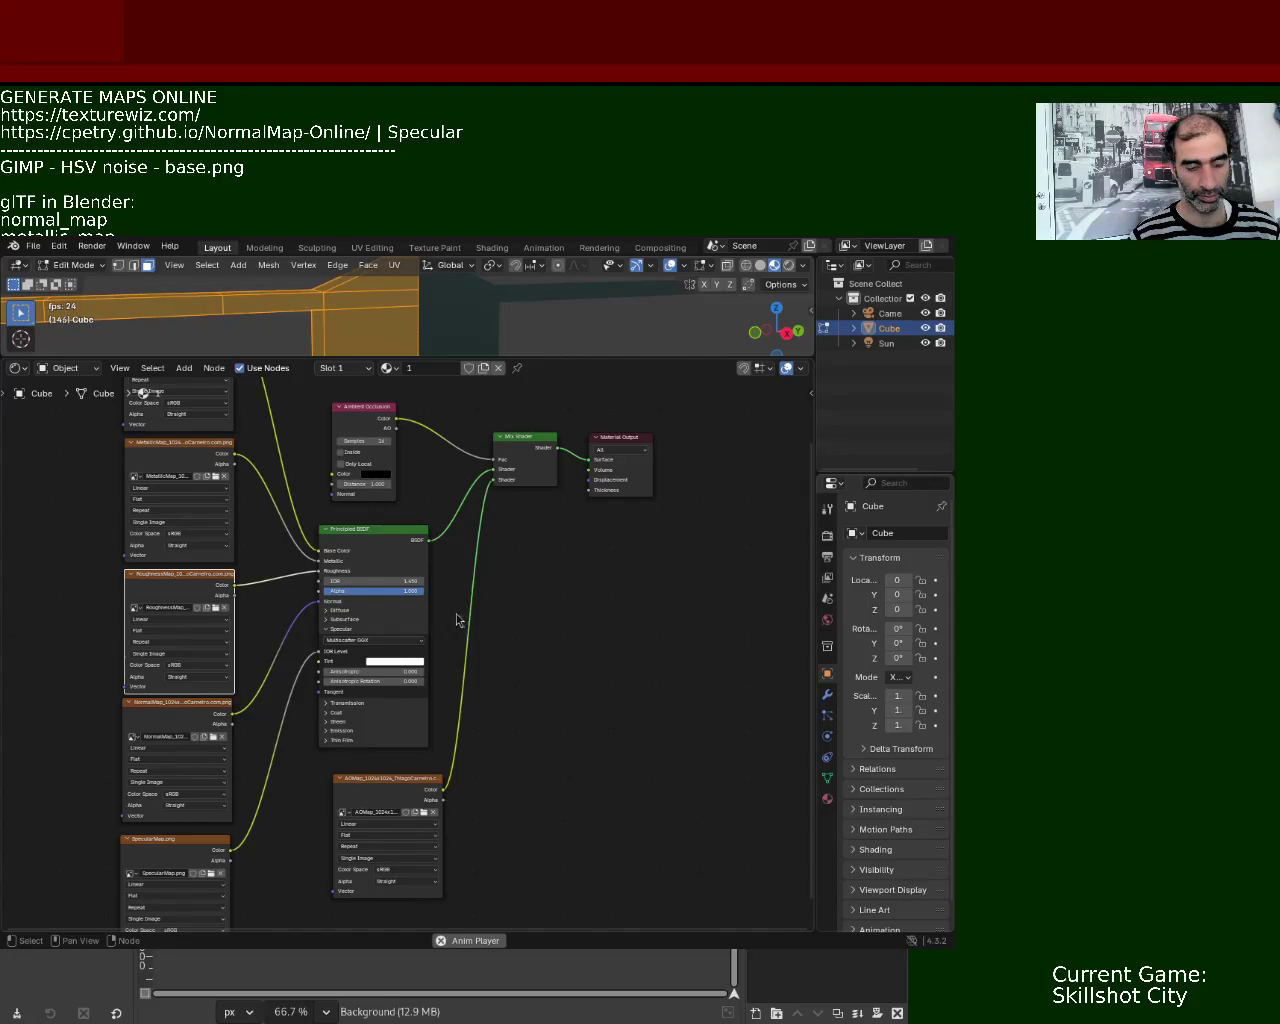
mouse_move(261, 774)
middle_down()
mouse_move(300, 772)
mouse_move(334, 737)
middle_up()
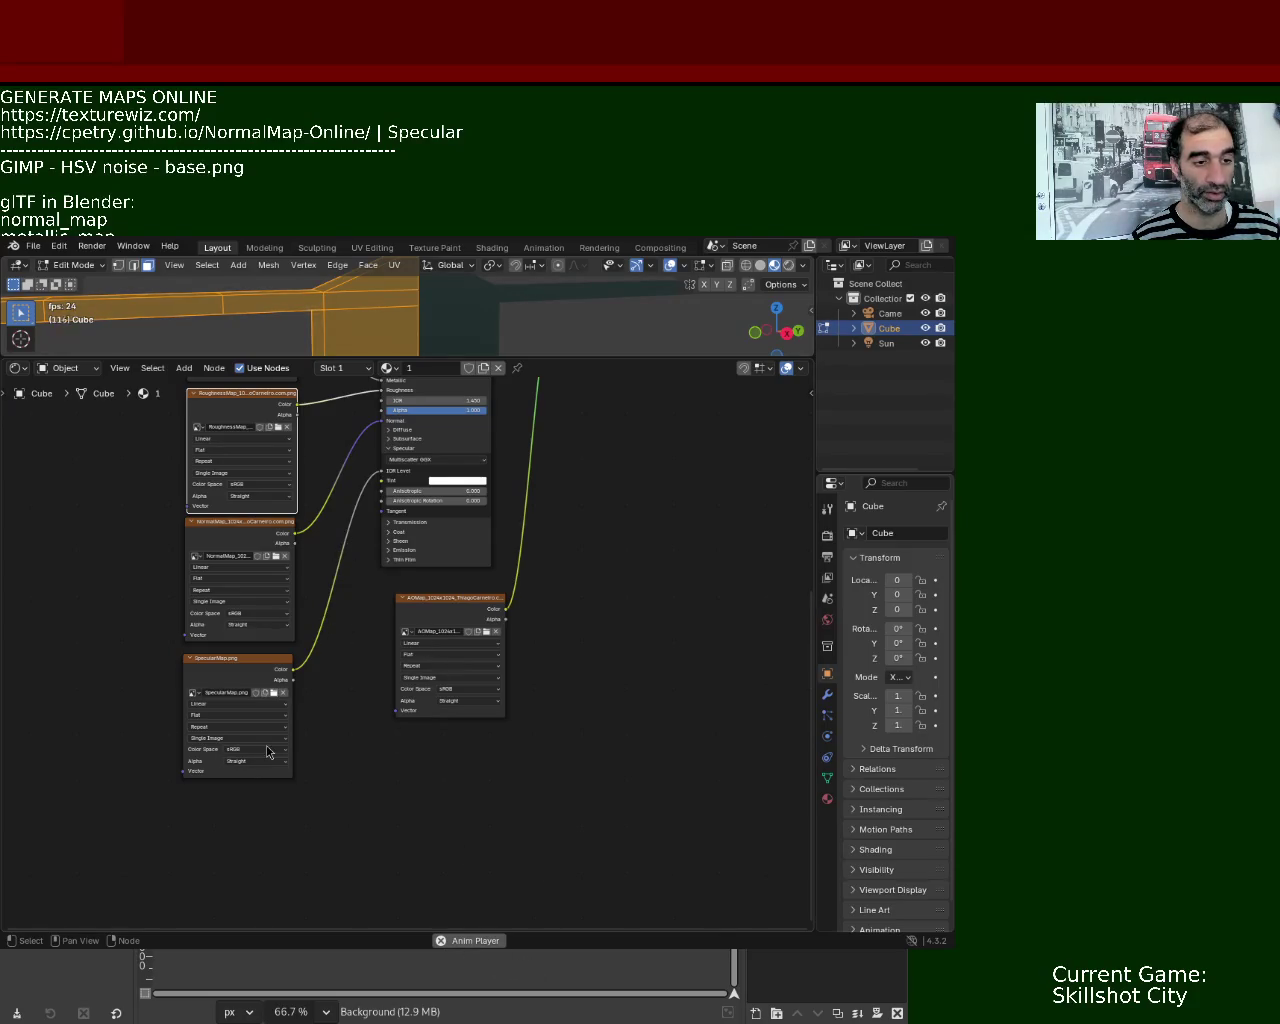
mouse_move(545, 549)
middle_down()
mouse_move(357, 720)
mouse_move(506, 672)
middle_up()
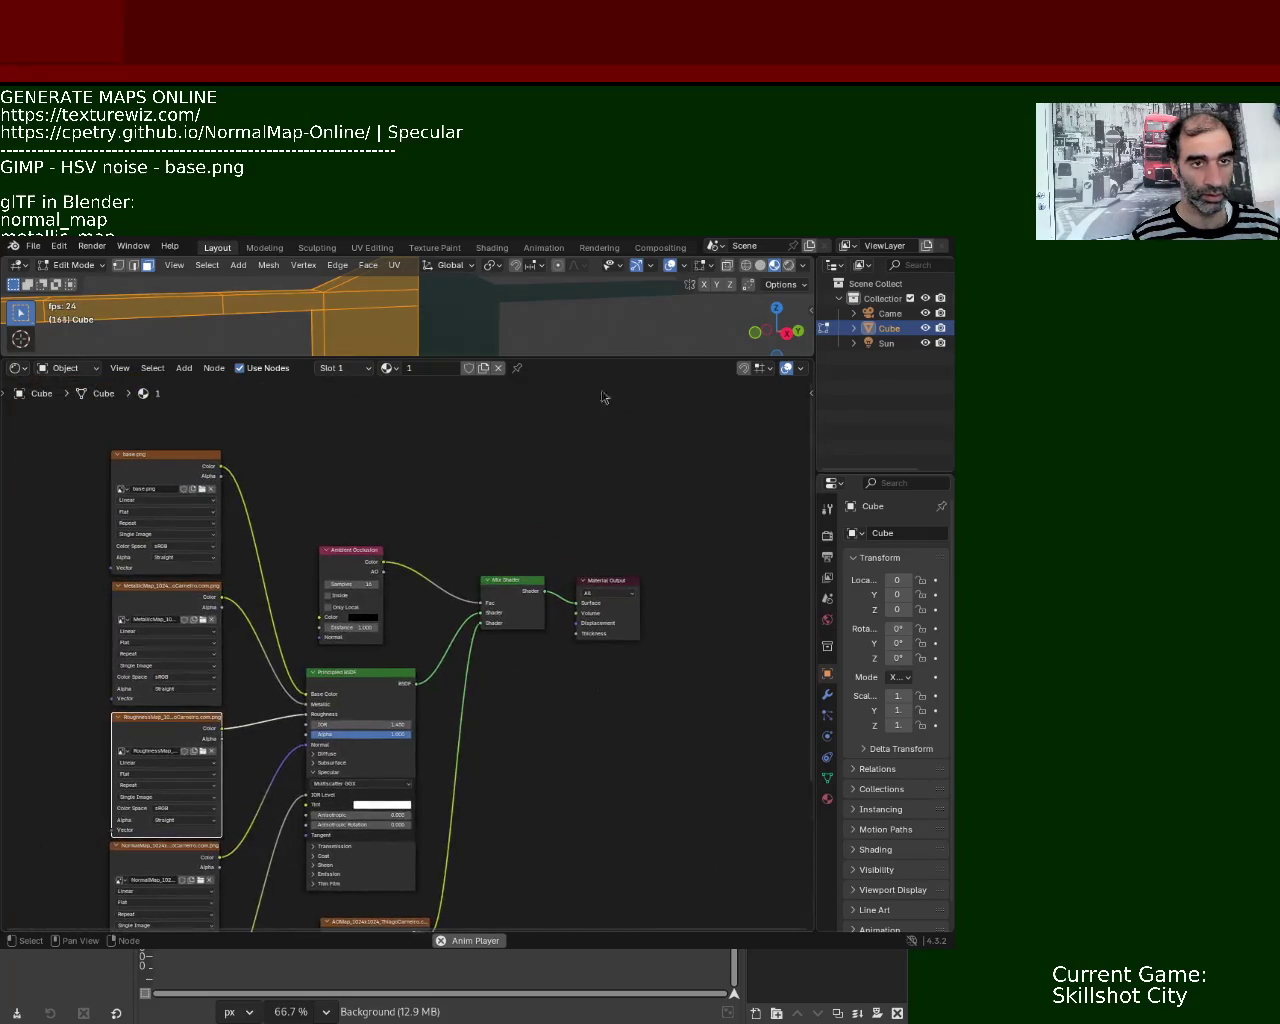
drag(616, 353, 610, 757)
mouse_move(400, 374)
middle_down()
mouse_move(517, 543)
mouse_move(565, 530)
mouse_move(450, 480)
middle_up()
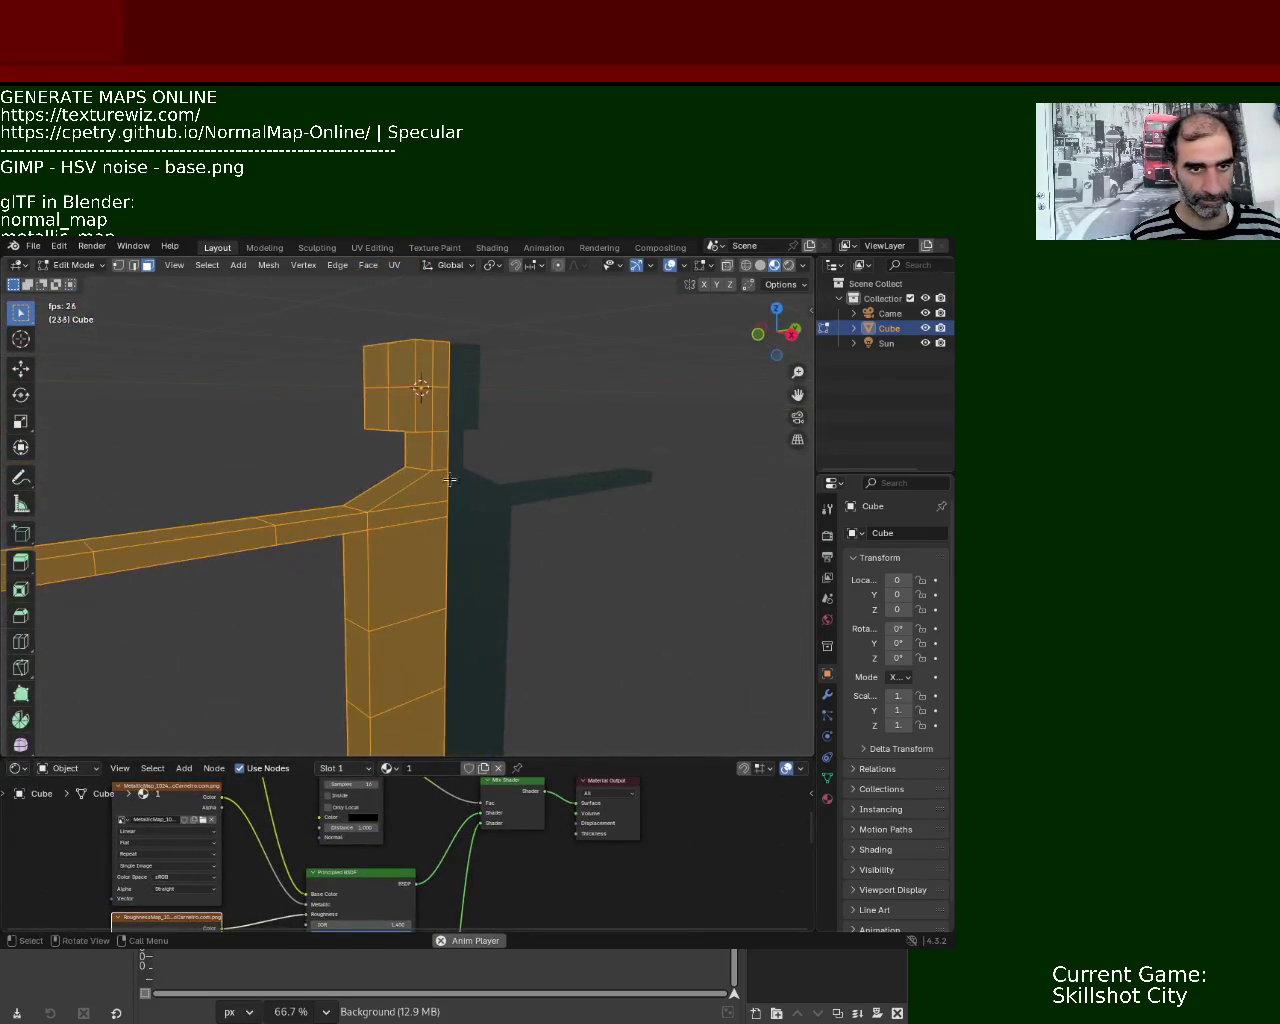
- Hide the navigation gizmo and viewport overlays and orbit close to the figure's textured surface
click(636, 265)
click(670, 265)
mouse_move(489, 523)
middle_down()
mouse_move(477, 543)
mouse_move(494, 466)
mouse_move(536, 496)
mouse_move(486, 437)
mouse_move(457, 463)
mouse_move(370, 441)
mouse_move(566, 563)
mouse_move(414, 469)
mouse_move(360, 529)
mouse_move(266, 511)
mouse_move(277, 481)
mouse_move(414, 526)
mouse_move(417, 480)
mouse_move(457, 483)
mouse_move(397, 447)
mouse_move(389, 489)
mouse_move(403, 489)
mouse_move(411, 465)
mouse_move(440, 520)
mouse_move(439, 496)
mouse_move(494, 491)
mouse_move(668, 606)
mouse_move(588, 524)
mouse_move(489, 494)
mouse_move(423, 489)
mouse_move(364, 555)
mouse_move(229, 552)
mouse_move(337, 600)
mouse_move(451, 534)
mouse_move(431, 506)
mouse_move(440, 479)
mouse_move(463, 531)
mouse_move(460, 509)
middle_up()
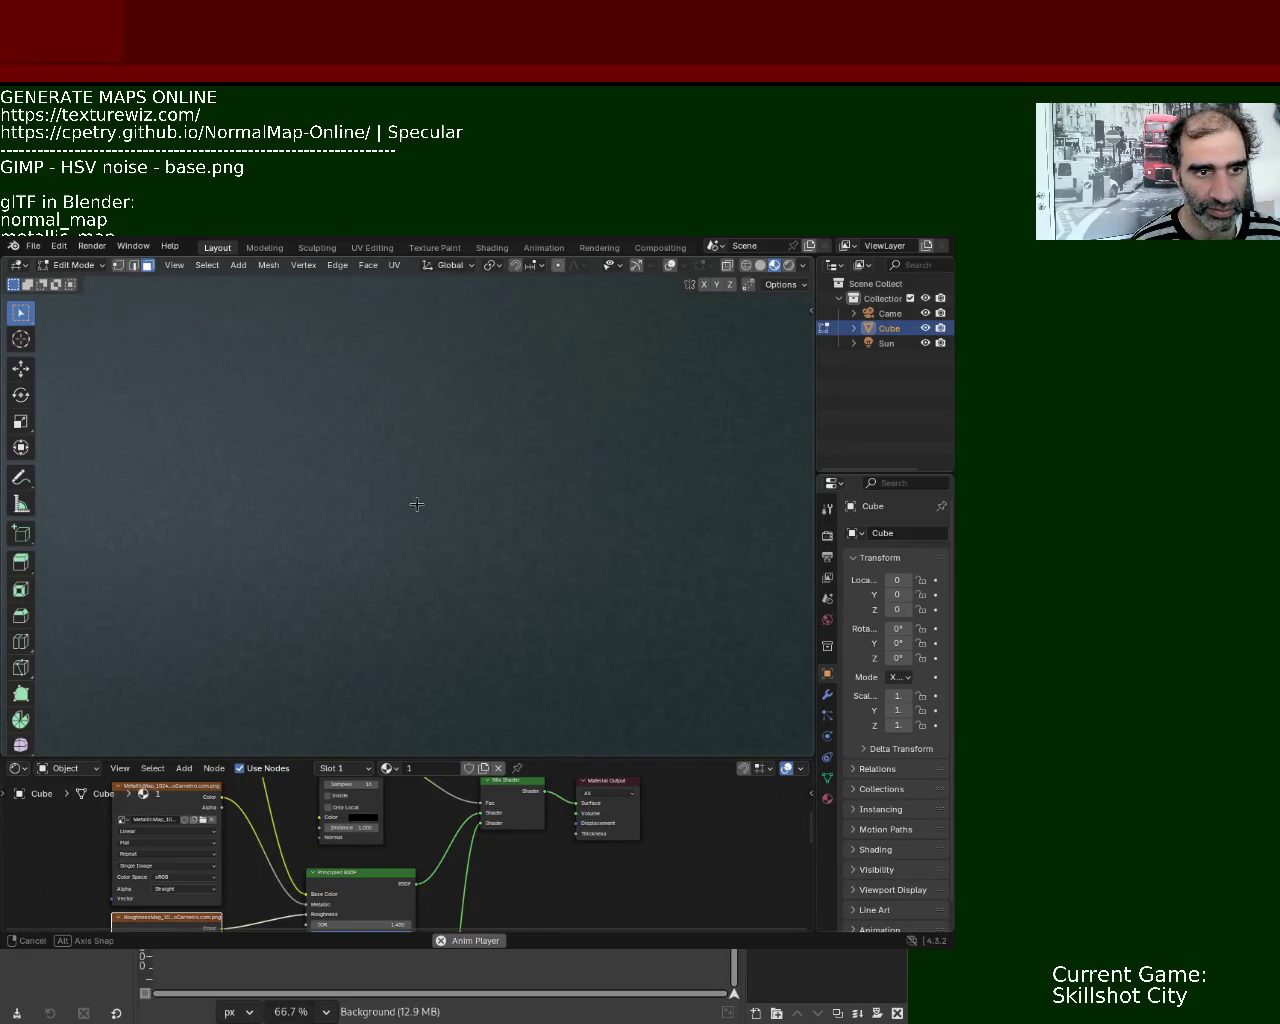
- Enlarge the lower pane and switch it to the UV Editor over the roughness map
drag(215, 758, 215, 588)
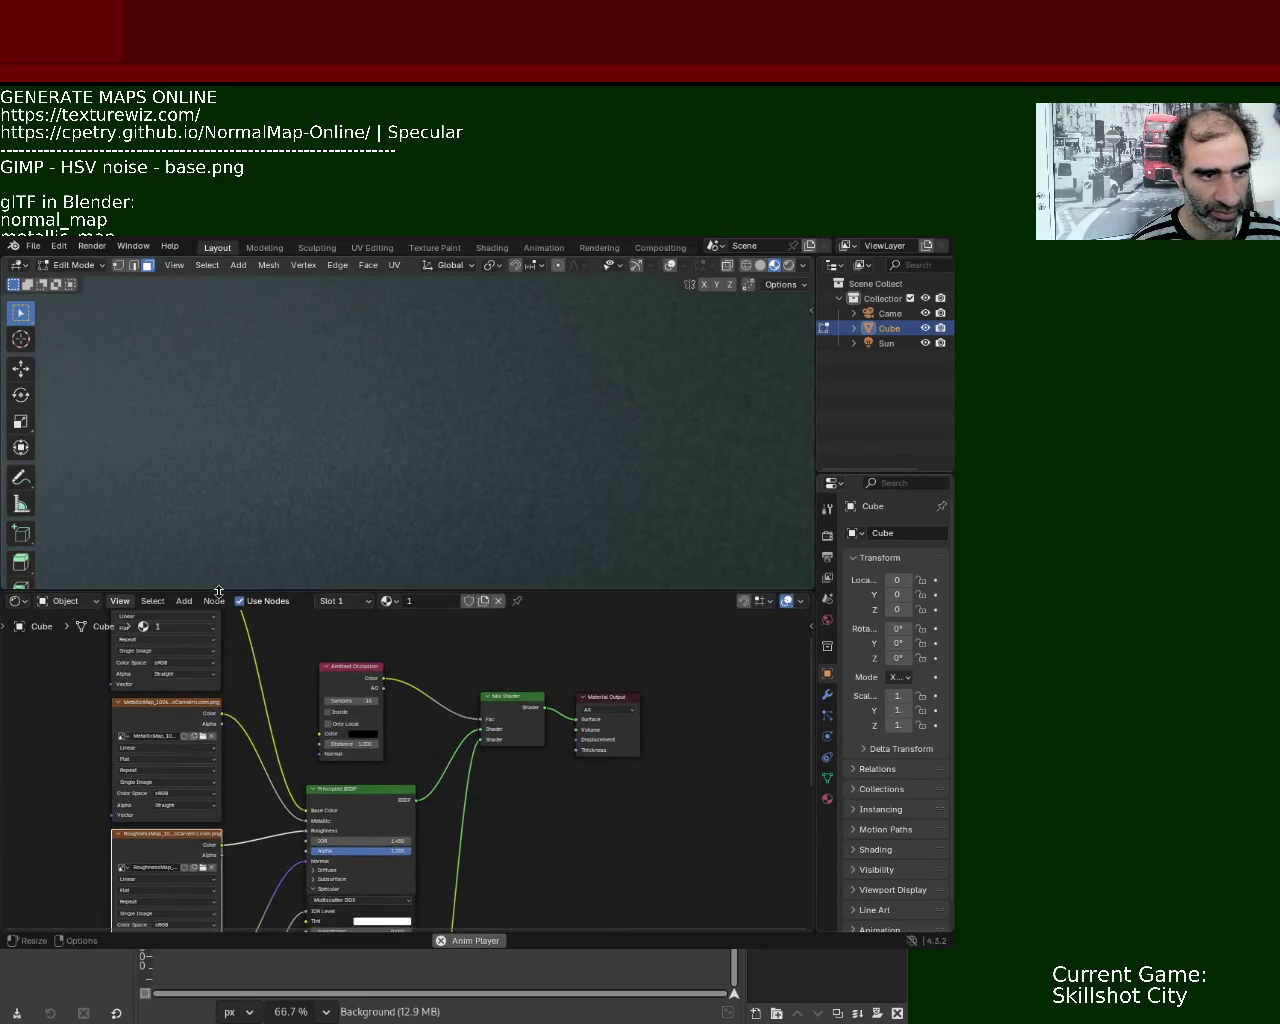
click(15, 601)
click(72, 676)
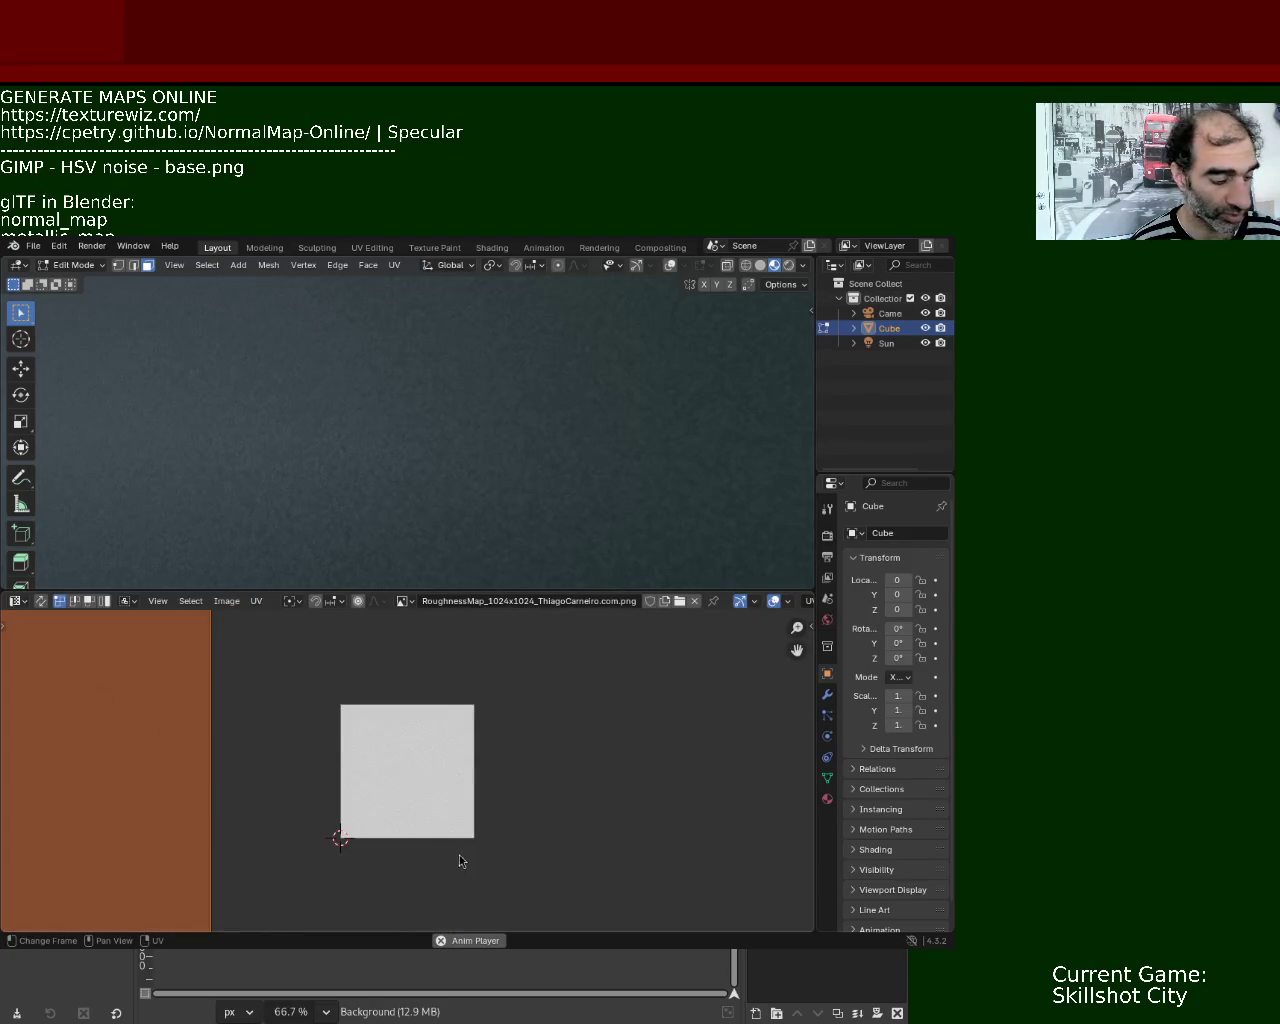
- Shrink the UV islands to fit inside the RoughnessMap image and pull the 3D view back
key(s)
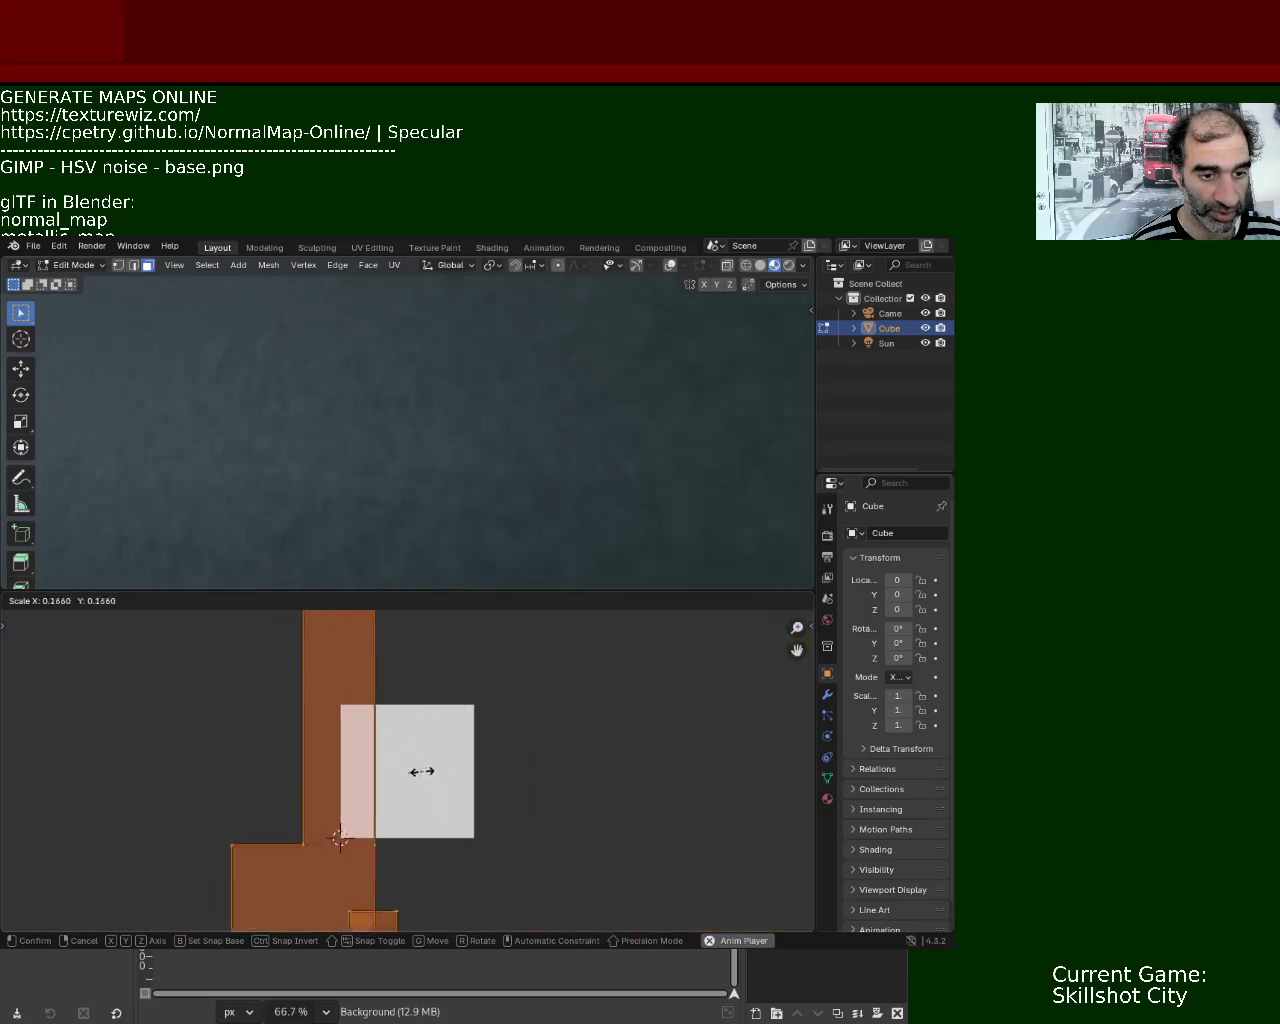
click(430, 768)
key(s)
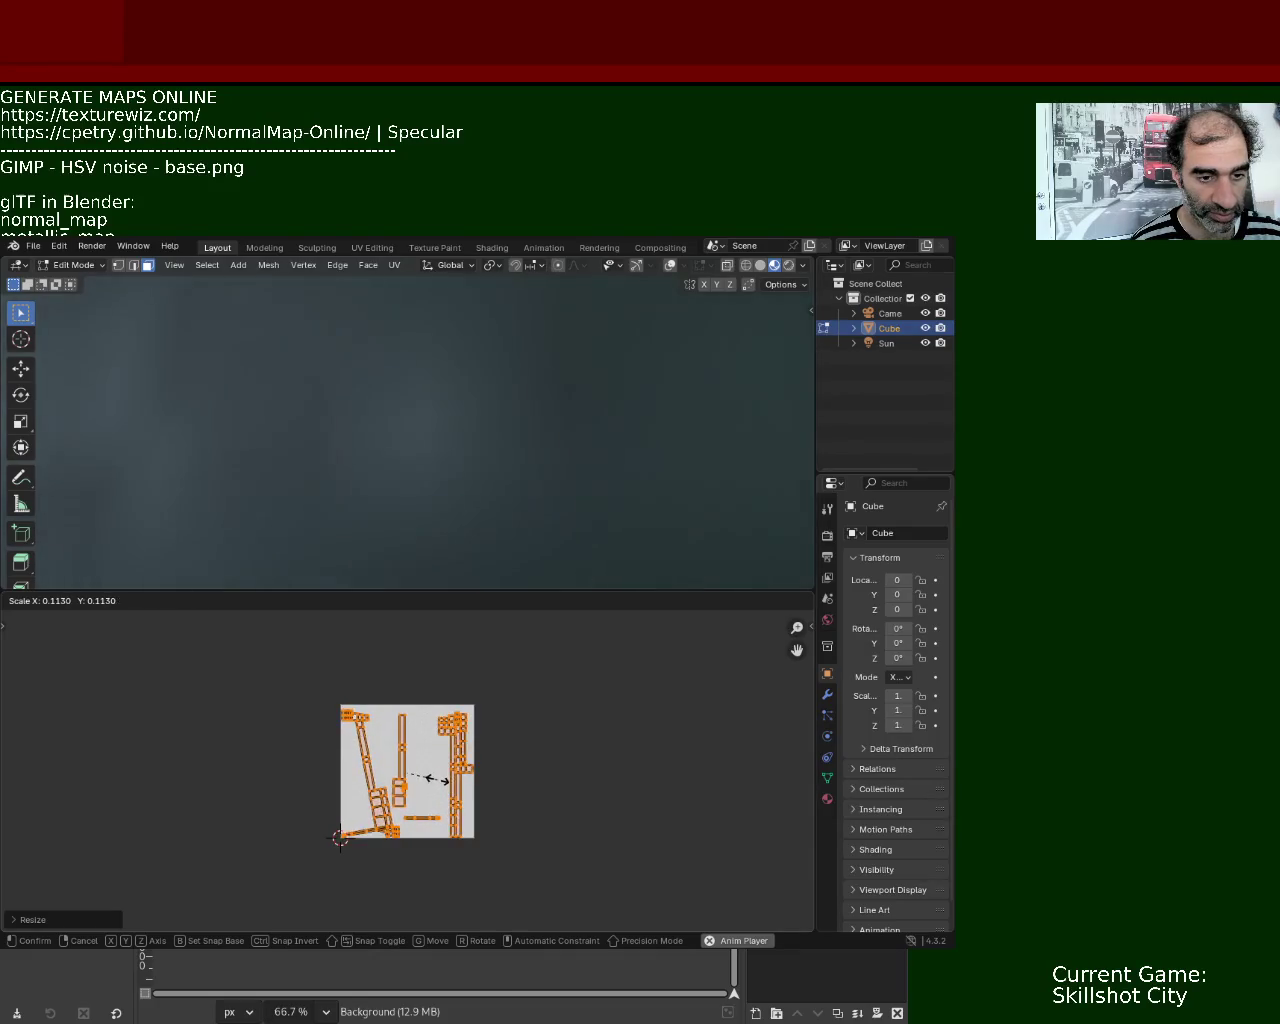
click(430, 778)
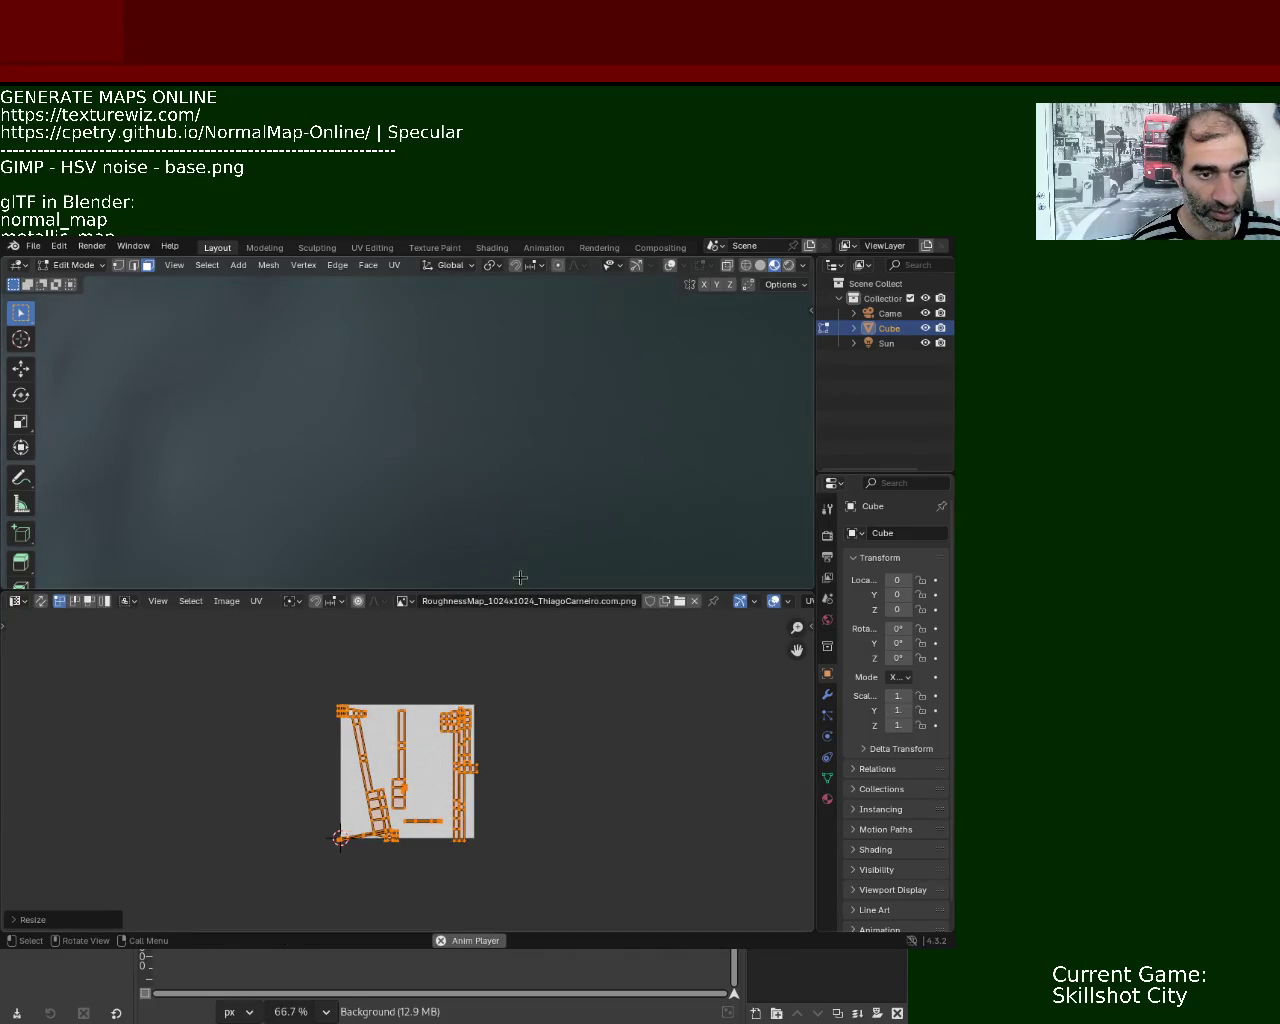
drag(520, 589, 515, 682)
mouse_move(500, 600)
middle_down()
mouse_move(447, 518)
mouse_move(457, 540)
middle_up()
- Scale the UV islands up about 1.94 times past the texture bounds, orbiting to check the surface
key(s)
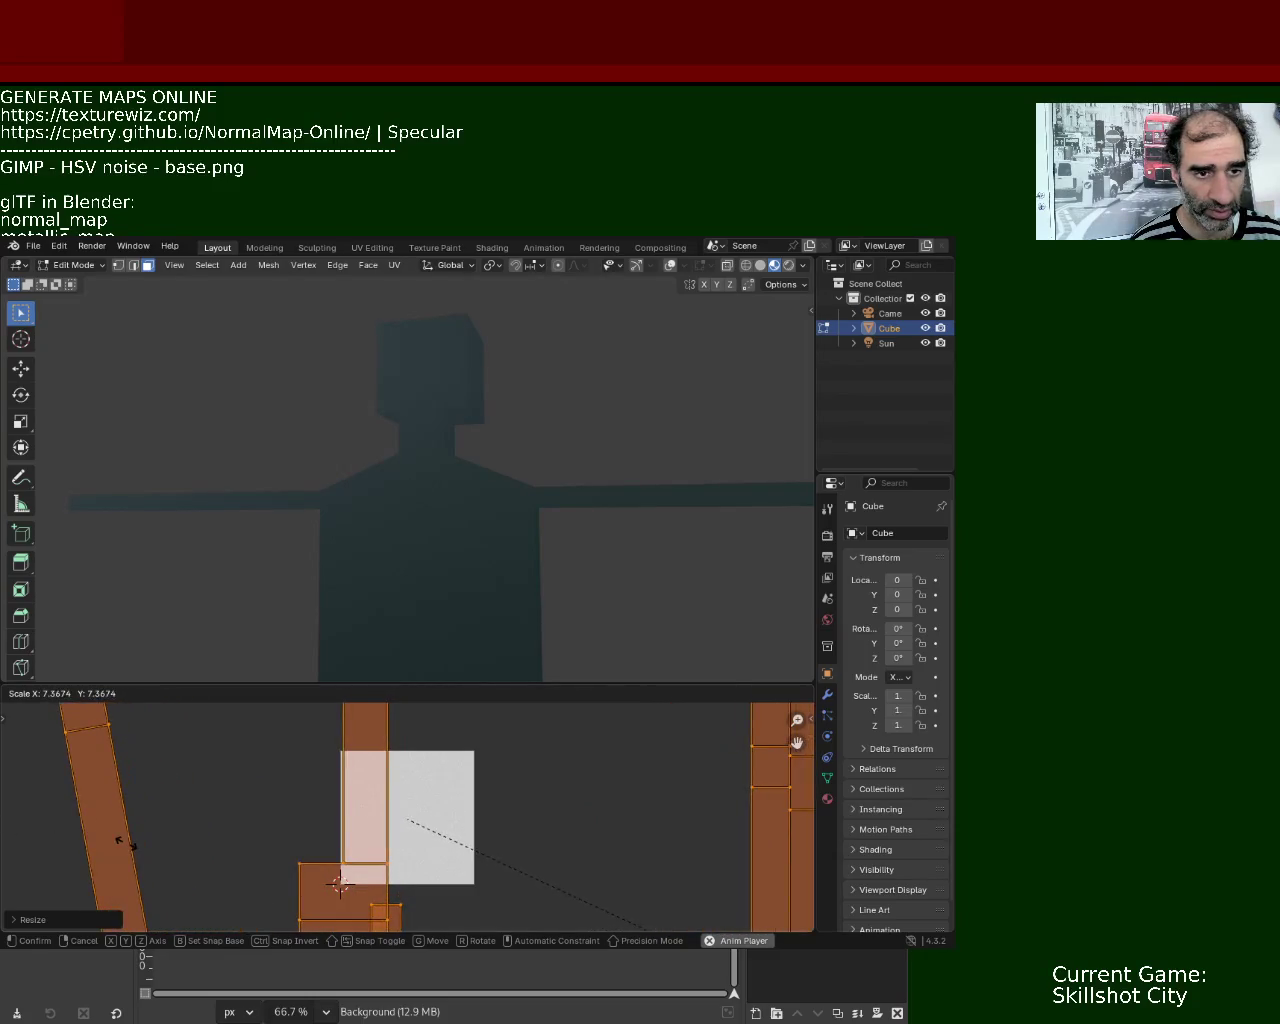
click(125, 843)
mouse_move(400, 503)
middle_down()
mouse_move(194, 557)
mouse_move(326, 543)
mouse_move(300, 444)
mouse_move(574, 472)
mouse_move(531, 452)
mouse_move(529, 400)
mouse_move(551, 454)
mouse_move(520, 417)
mouse_move(515, 430)
middle_up()
key(s)
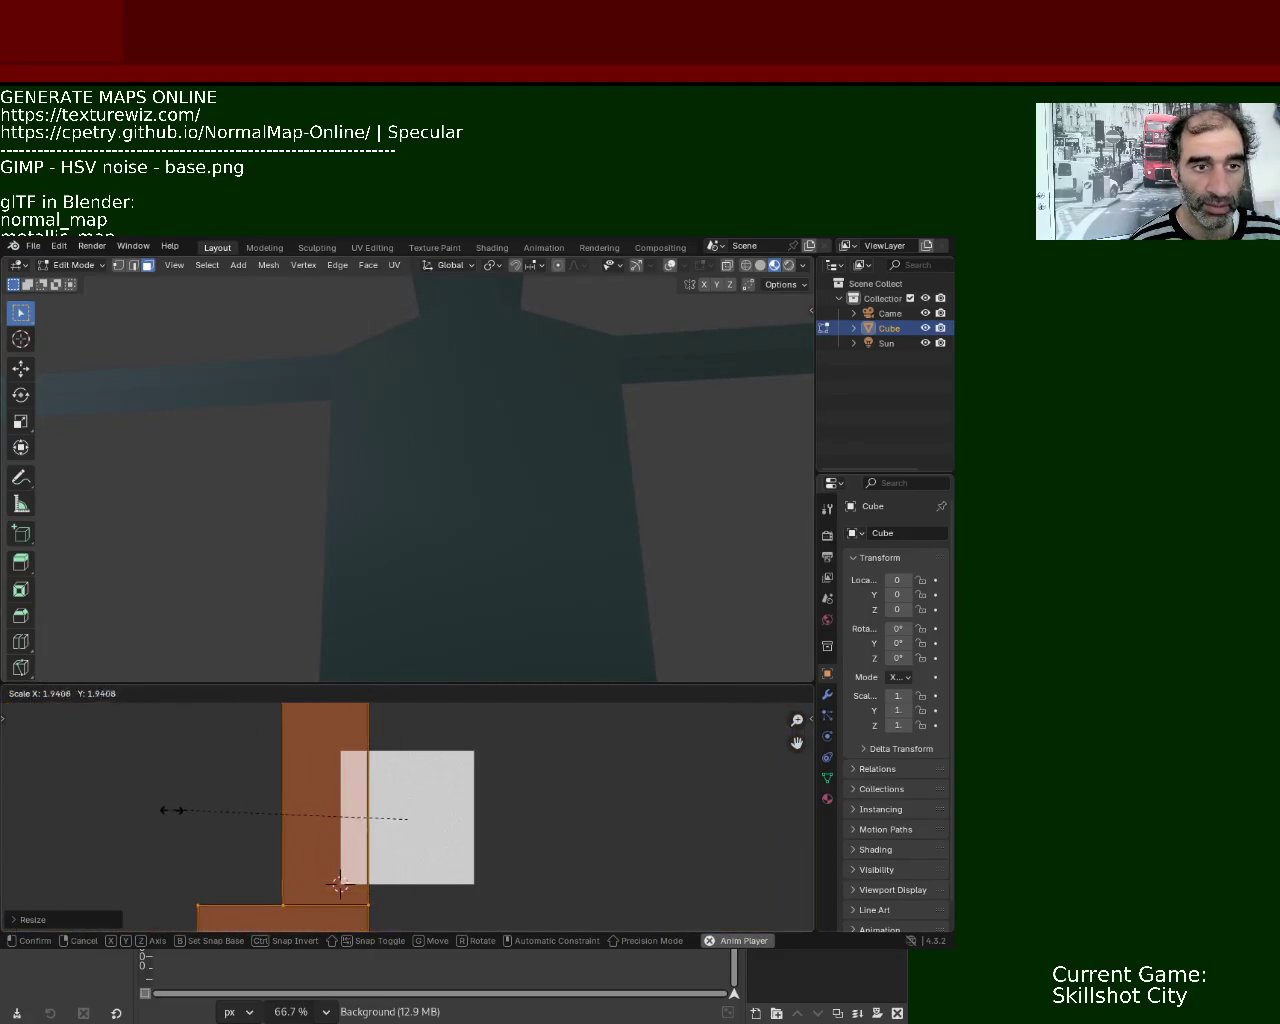
click(171, 809)
mouse_move(437, 555)
middle_down()
mouse_move(491, 603)
mouse_move(511, 529)
mouse_move(557, 497)
mouse_move(555, 421)
mouse_move(703, 449)
mouse_move(576, 430)
mouse_move(571, 474)
mouse_move(554, 454)
mouse_move(581, 531)
mouse_move(443, 480)
mouse_move(600, 466)
mouse_move(648, 425)
mouse_move(594, 440)
middle_up()
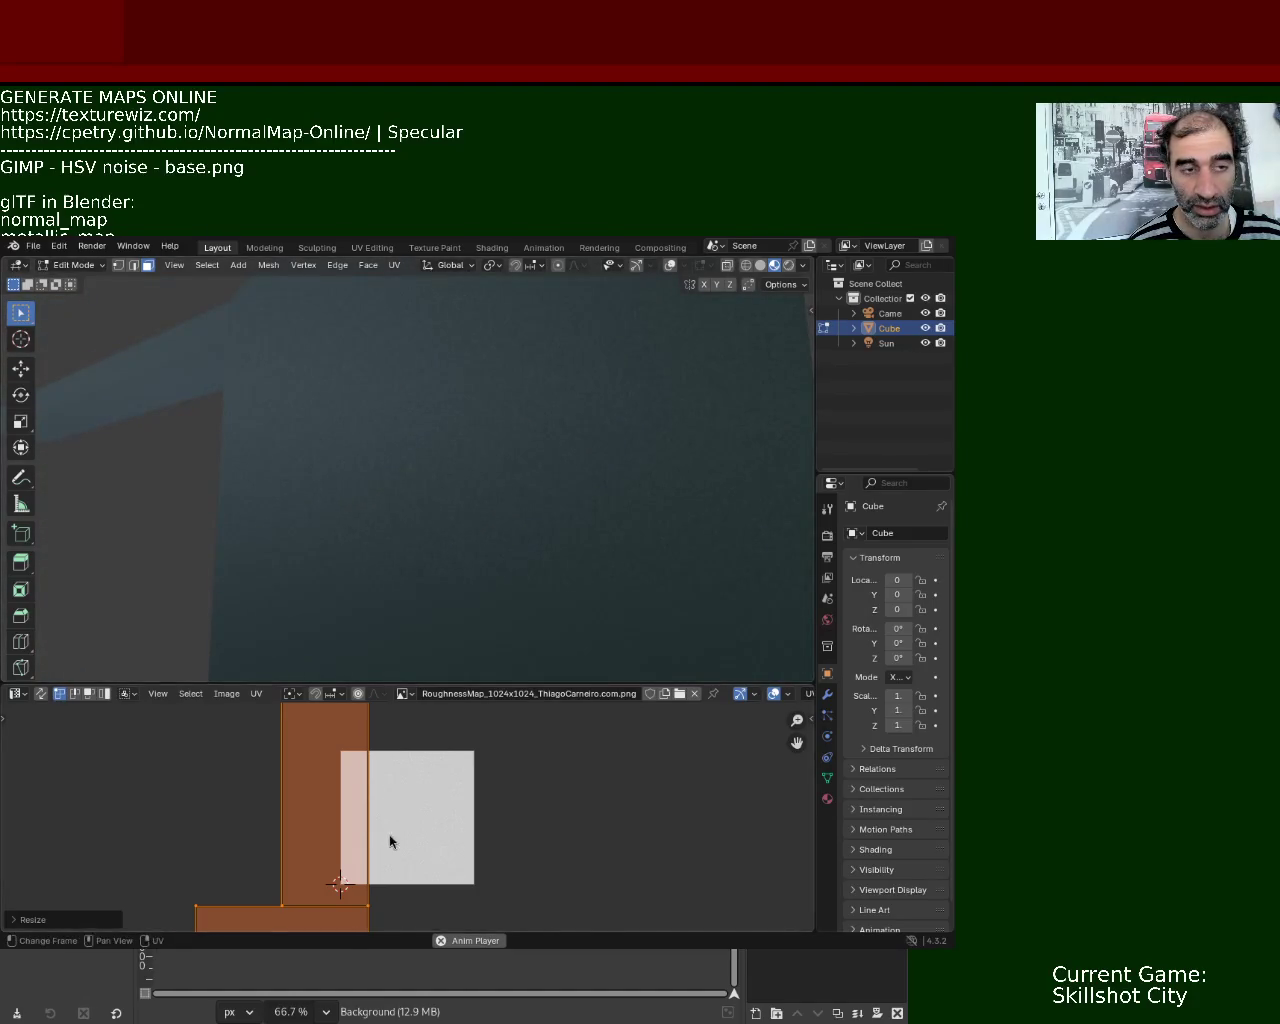
- Rescale the UV islands three times over the roughness map and orbit to inspect the texture
key(s)
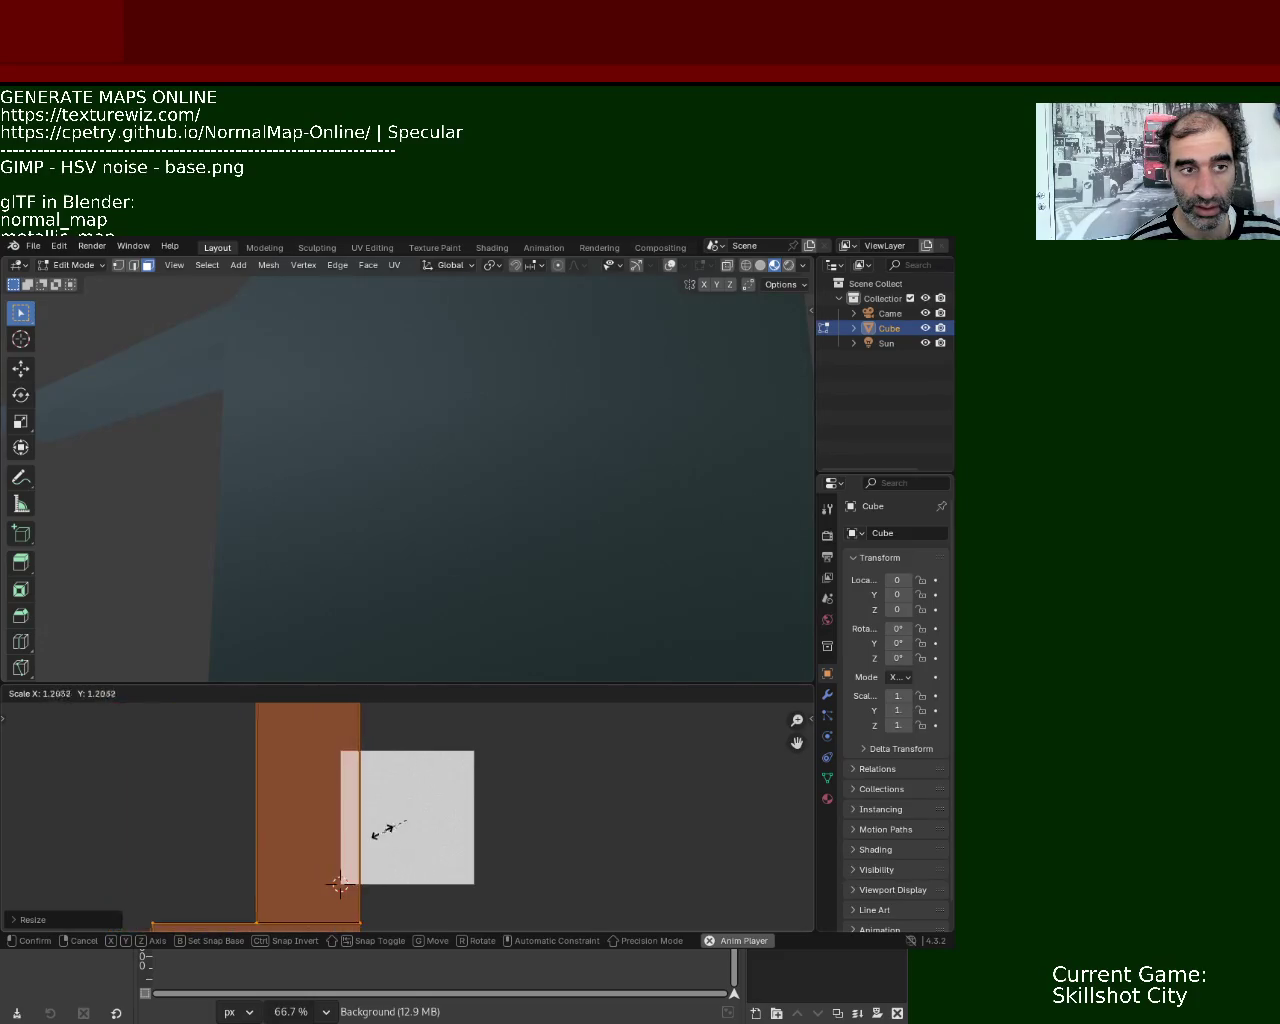
click(396, 838)
key(s)
click(405, 849)
key(s)
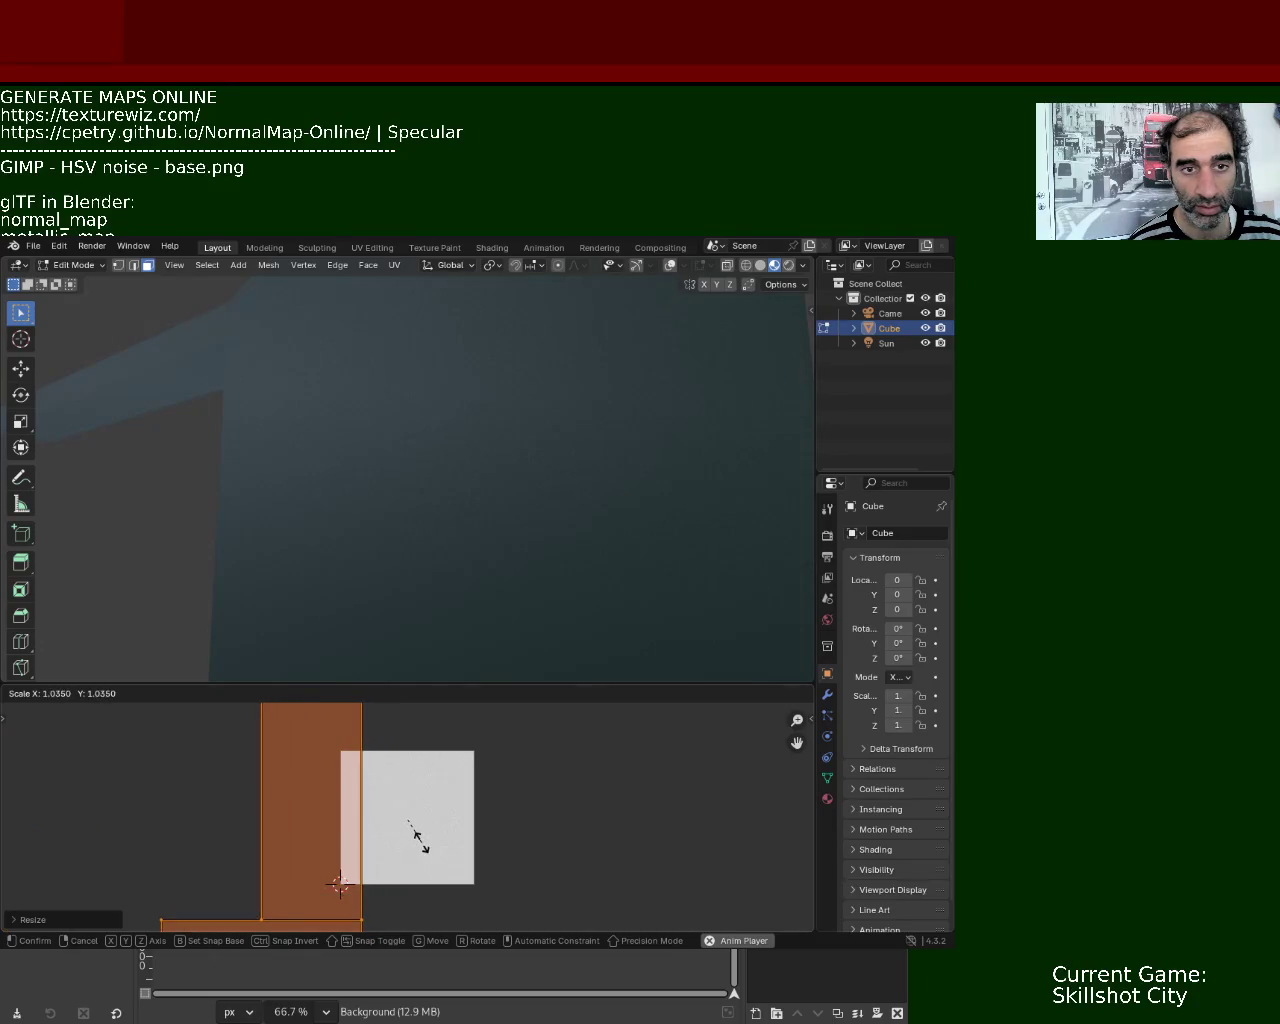
click(417, 835)
mouse_move(371, 566)
middle_down()
mouse_move(338, 535)
mouse_move(400, 594)
mouse_move(443, 571)
mouse_move(380, 540)
mouse_move(322, 588)
mouse_move(174, 603)
mouse_move(394, 529)
mouse_move(289, 531)
mouse_move(580, 521)
mouse_move(454, 517)
middle_up()
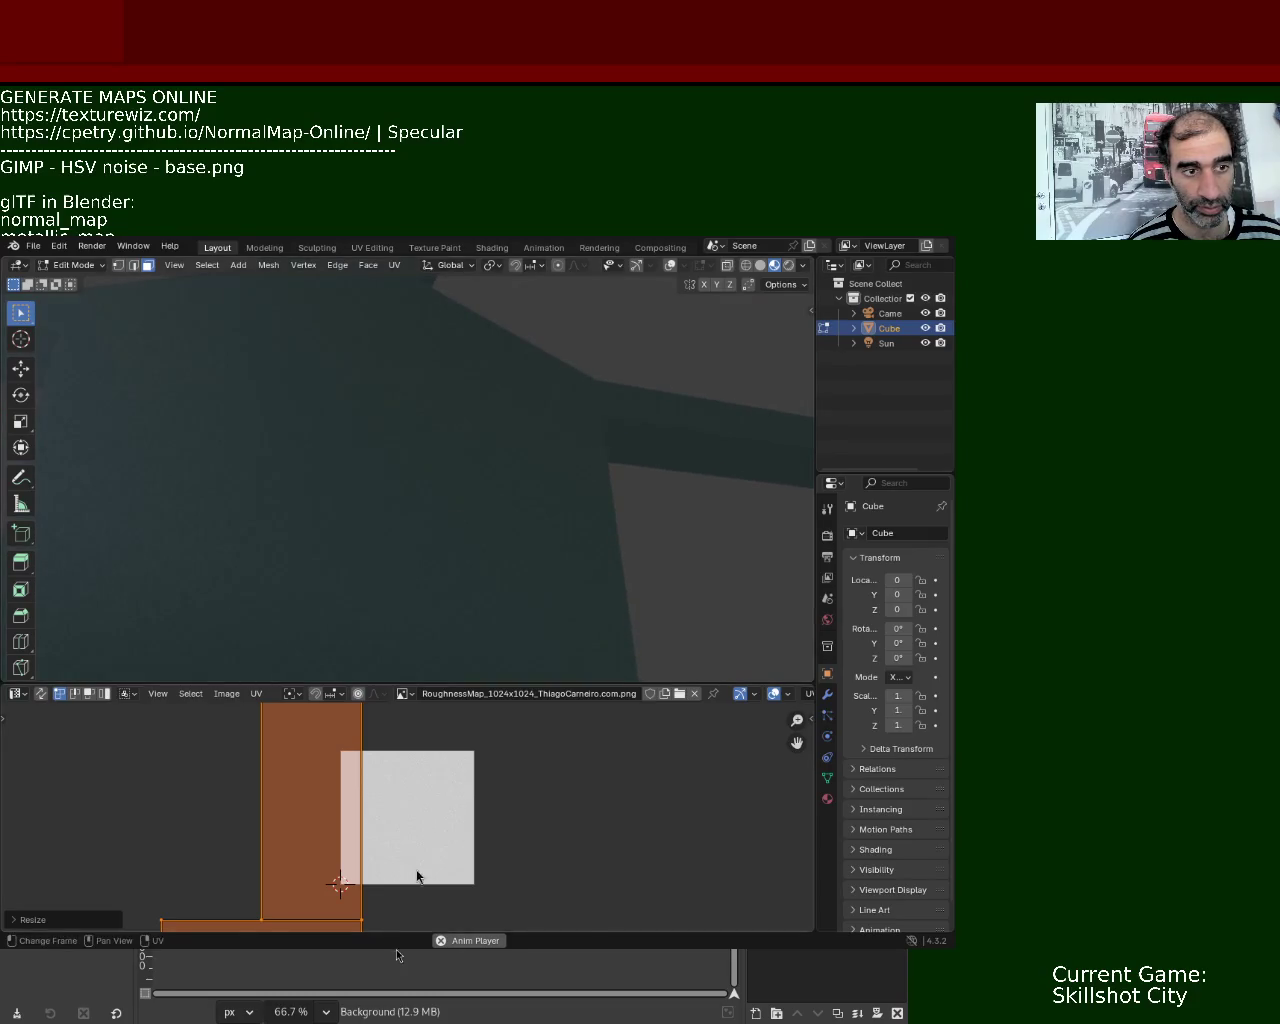
- Scale the UV islands again, enlarging them, and orbit around the body to compare the surface noise
key(s)
click(437, 897)
mouse_move(400, 630)
middle_down()
mouse_move(280, 489)
mouse_move(291, 409)
mouse_move(257, 491)
mouse_move(257, 460)
mouse_move(257, 523)
mouse_move(293, 460)
mouse_move(309, 480)
middle_up()
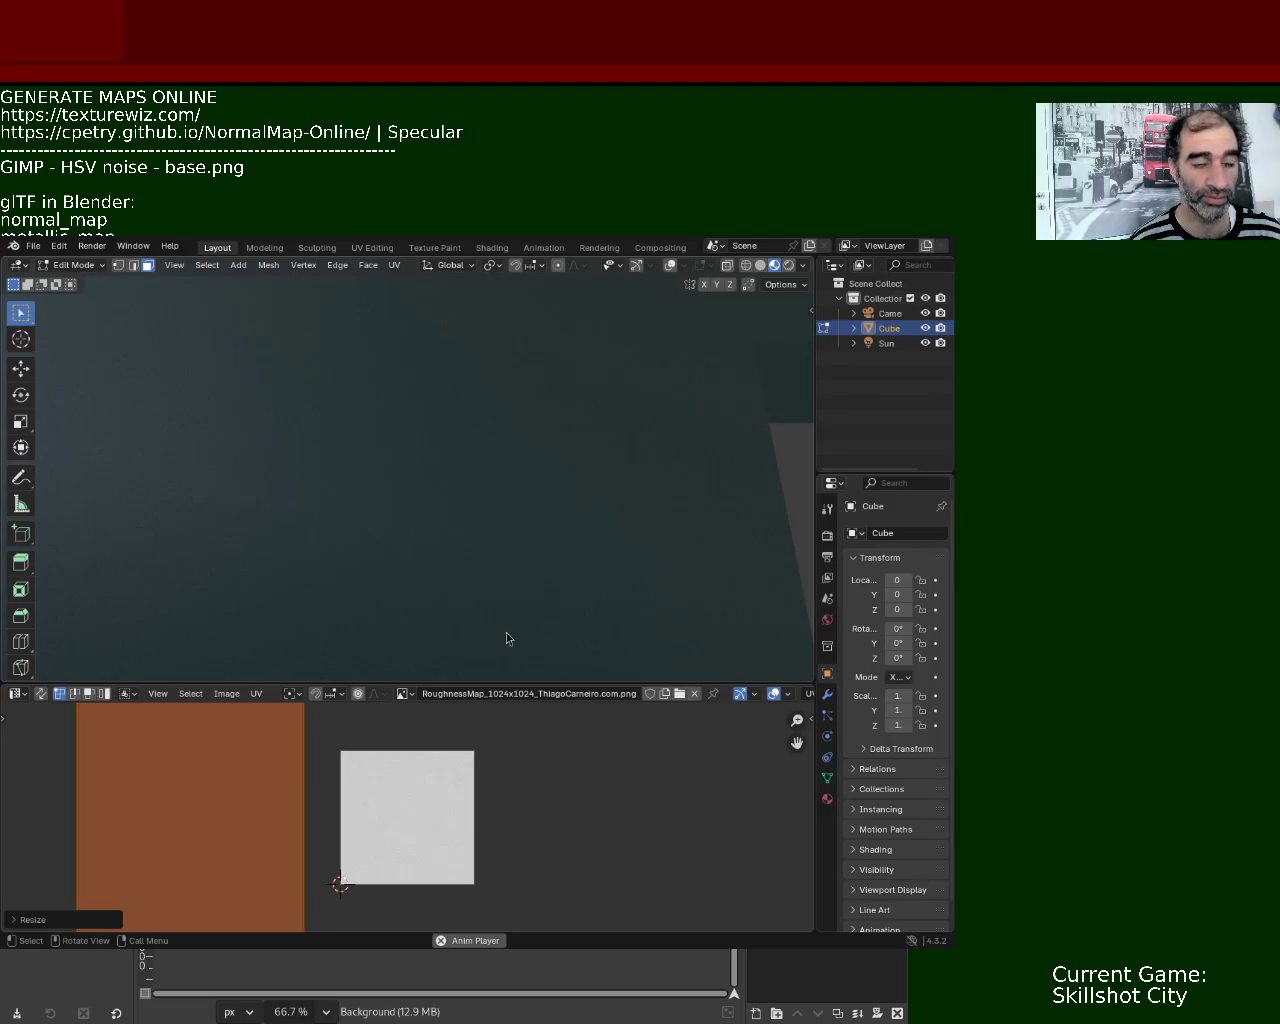
mouse_move(420, 489)
middle_down()
mouse_move(326, 494)
mouse_move(333, 441)
mouse_move(337, 477)
mouse_move(354, 429)
mouse_move(331, 460)
mouse_move(308, 452)
mouse_move(317, 494)
mouse_move(340, 460)
mouse_move(297, 480)
mouse_move(277, 512)
mouse_move(283, 491)
middle_up()
key(s)
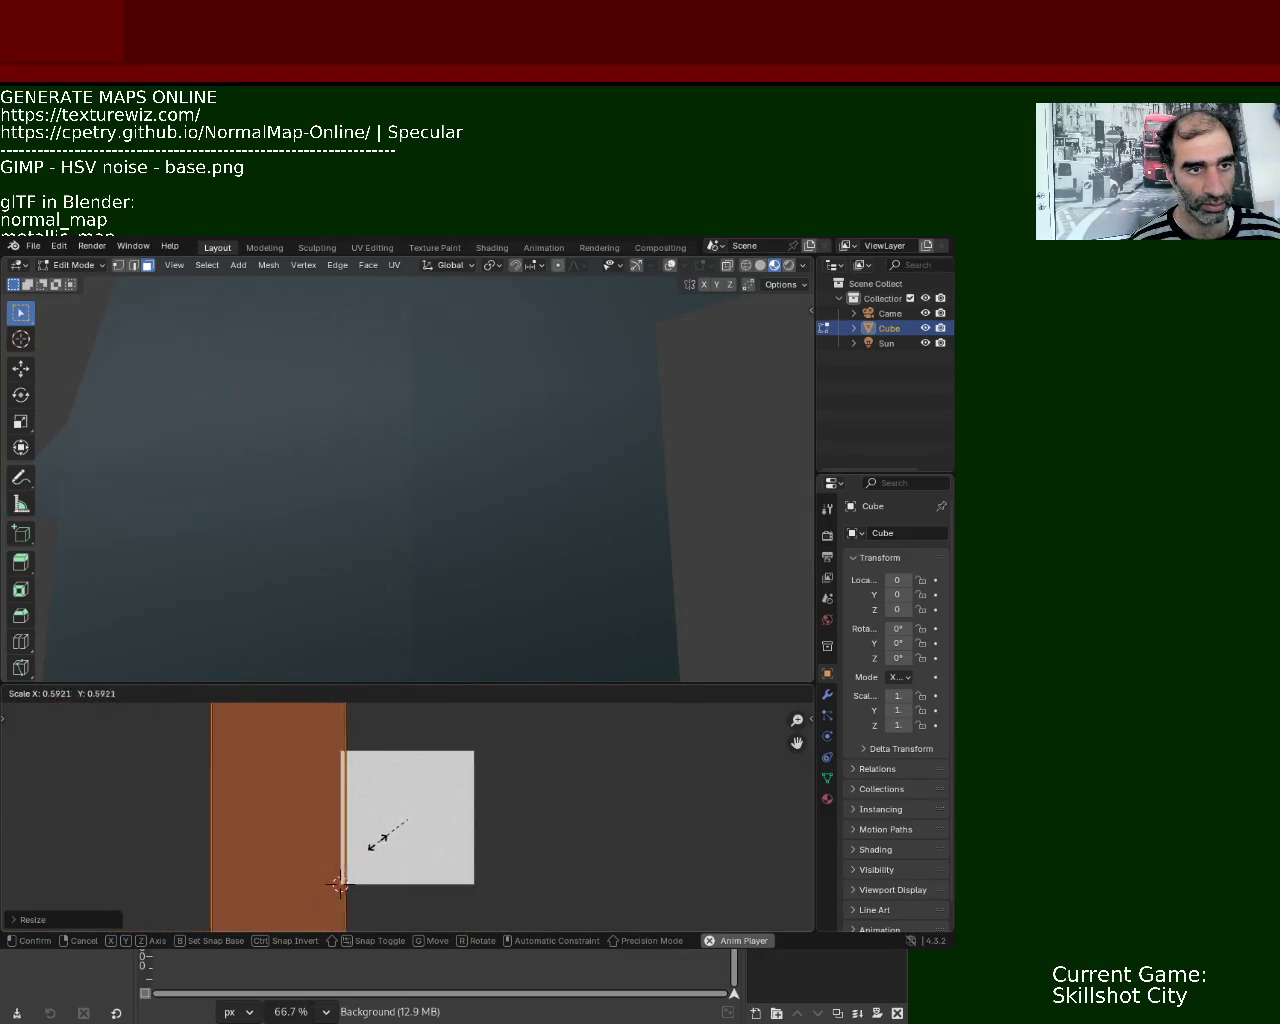
click(335, 850)
mouse_move(345, 482)
middle_down()
mouse_move(340, 400)
mouse_move(309, 400)
mouse_move(291, 421)
mouse_move(329, 383)
mouse_move(330, 400)
middle_up()
- Try further resizes of the orange UV island, cancelling a stray box select and trial scales
key(s)
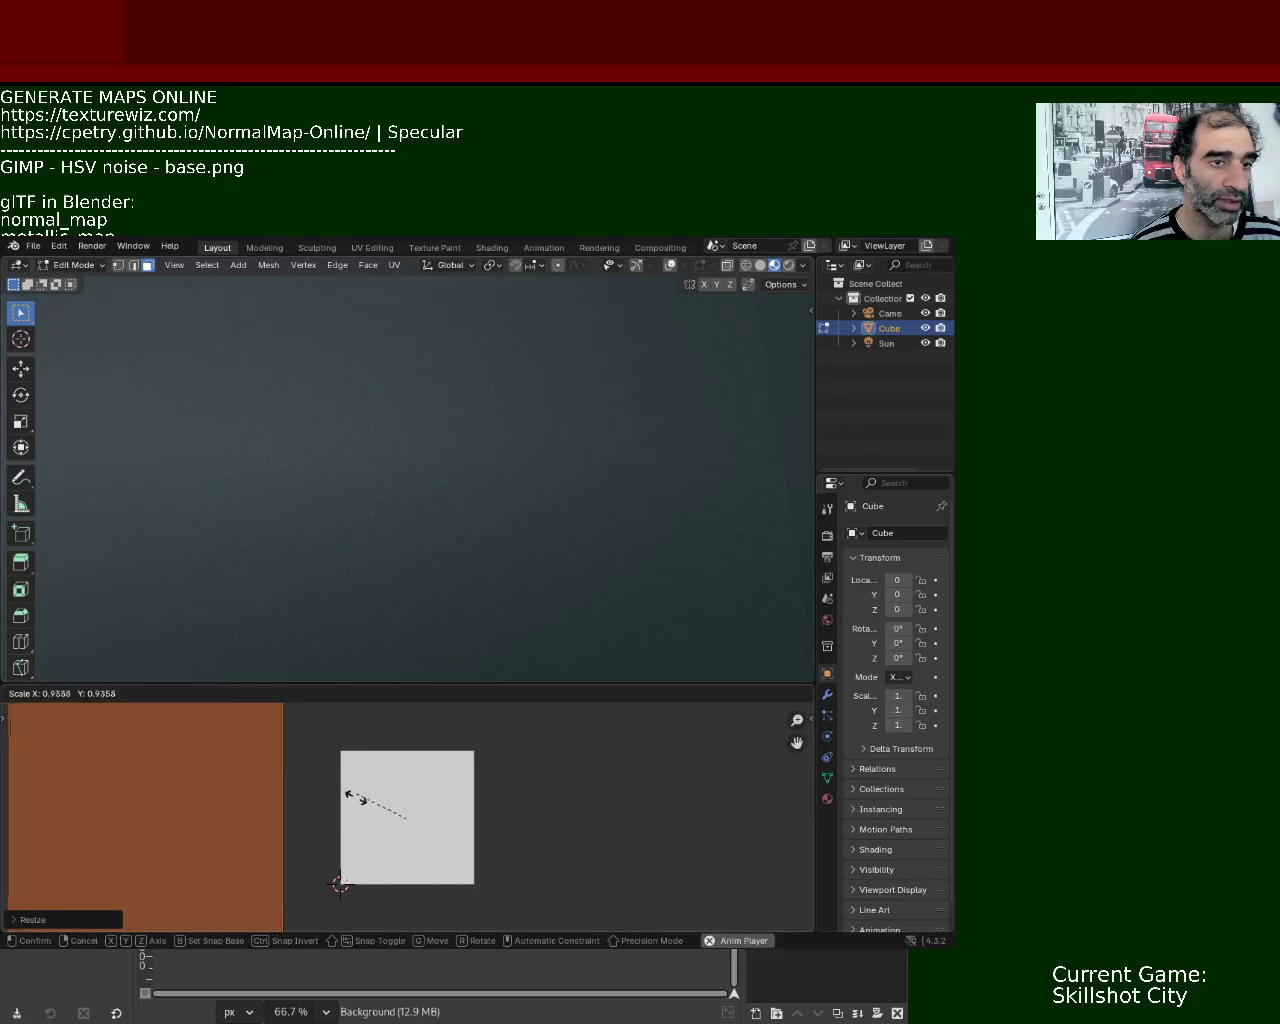
click(358, 795)
key(b)
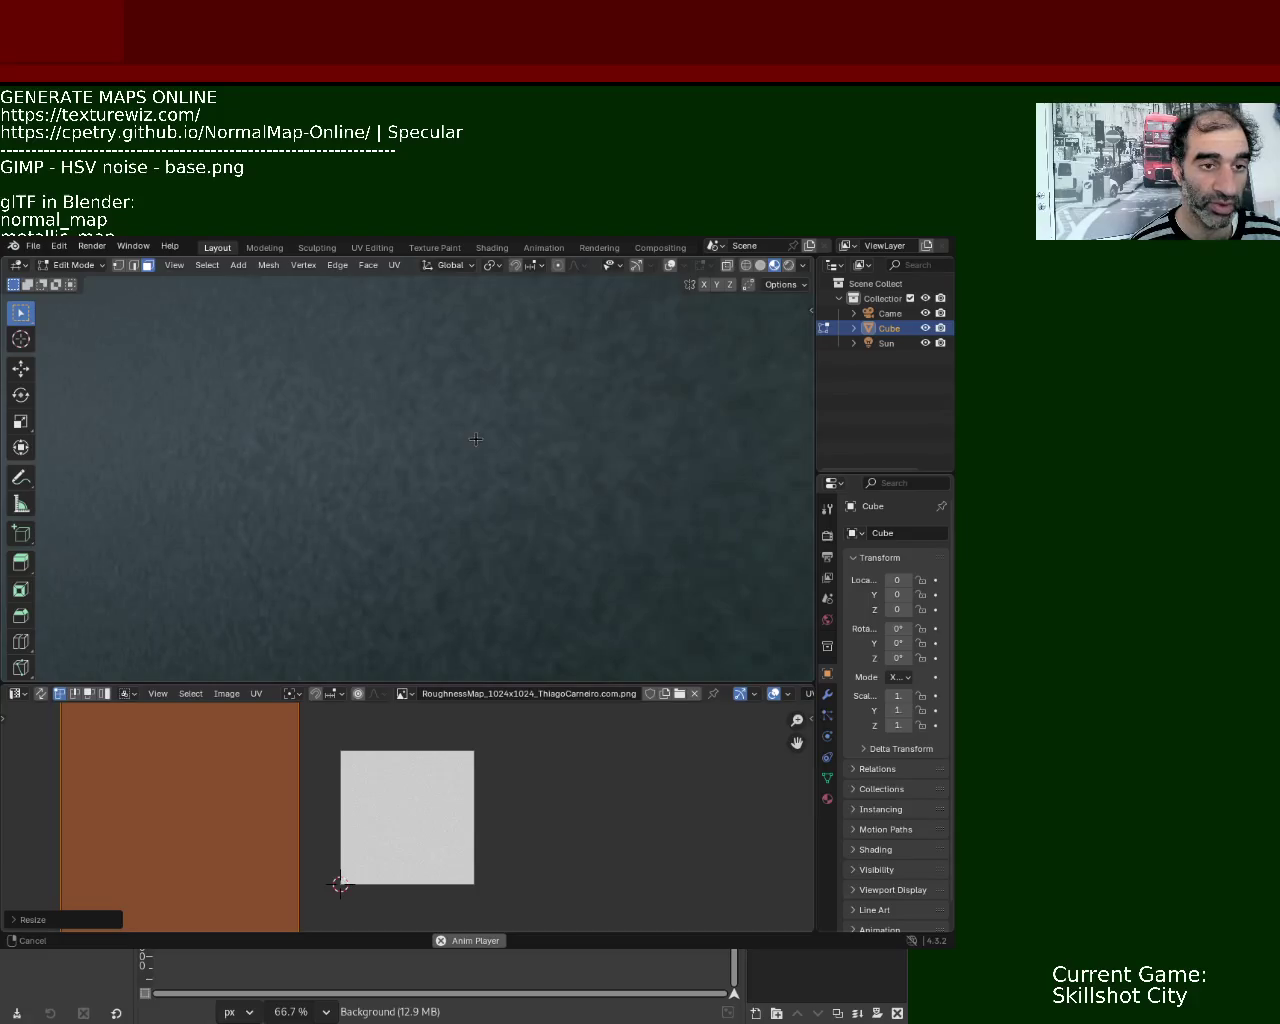
key(Escape)
key(s)
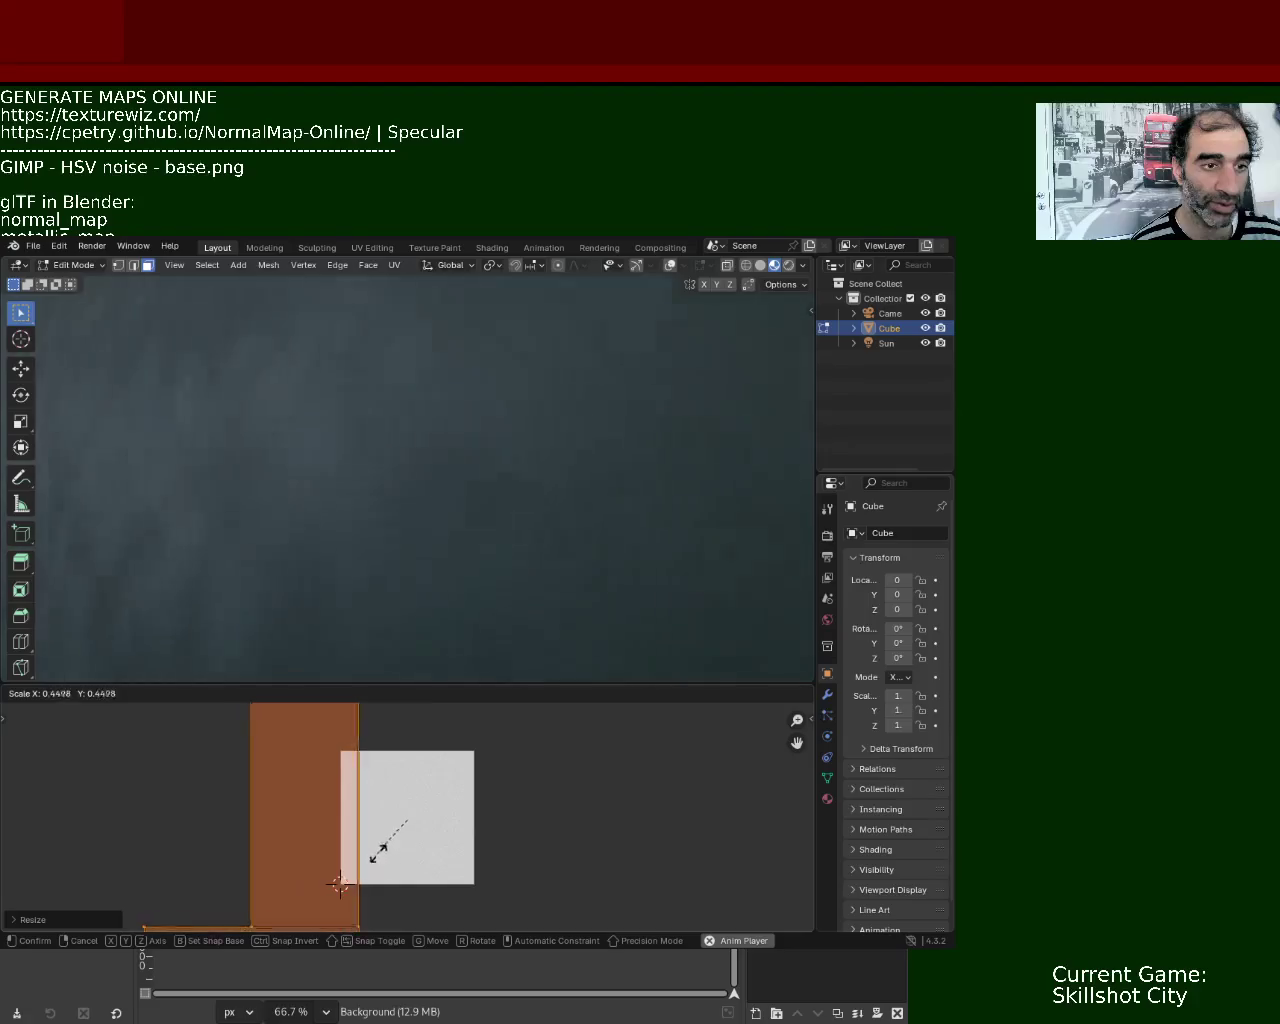
key(Escape)
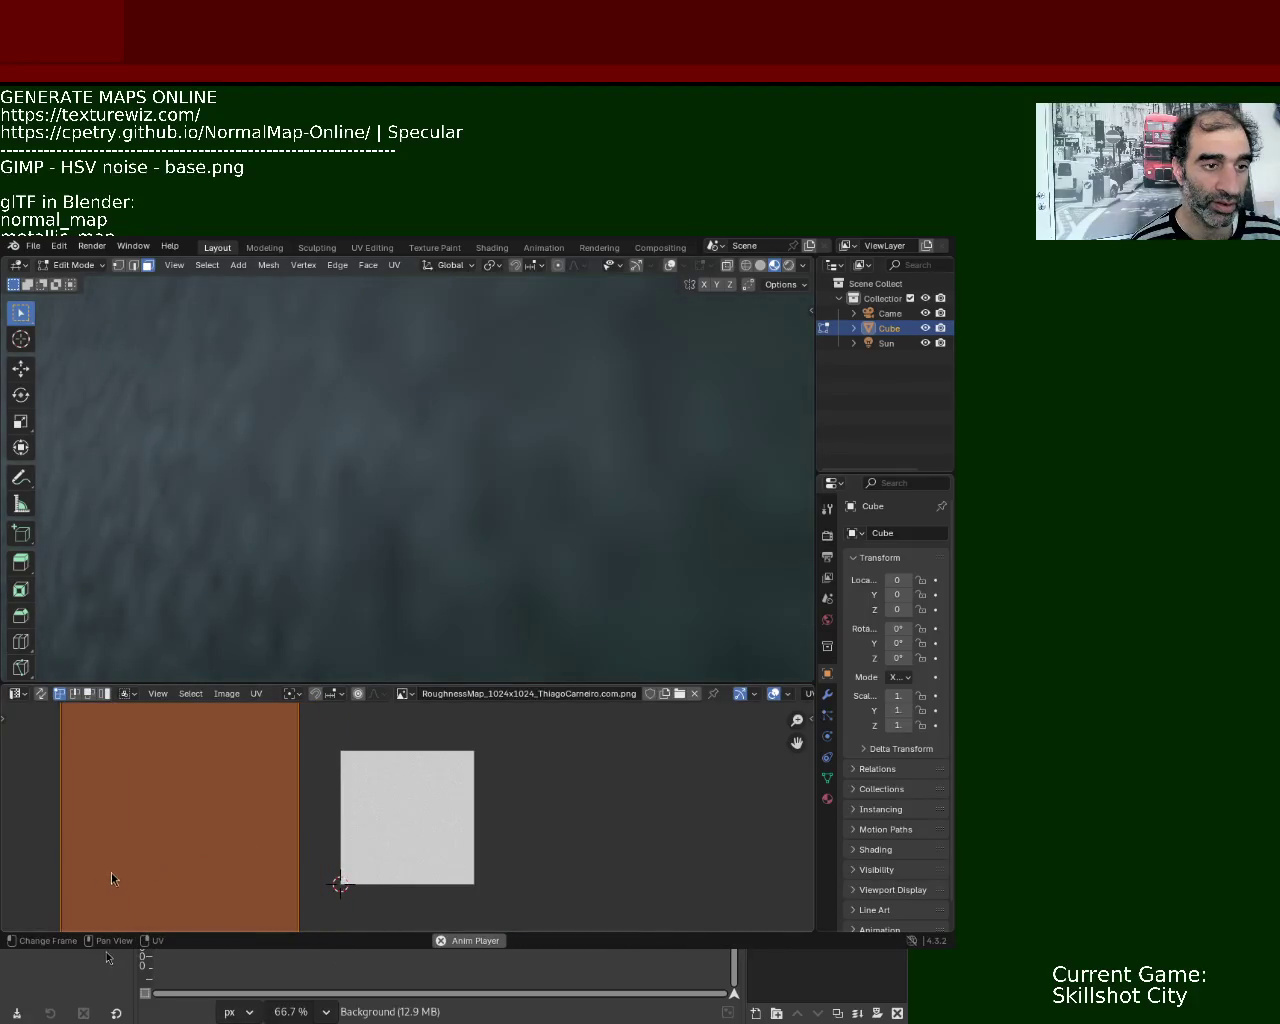
key(s)
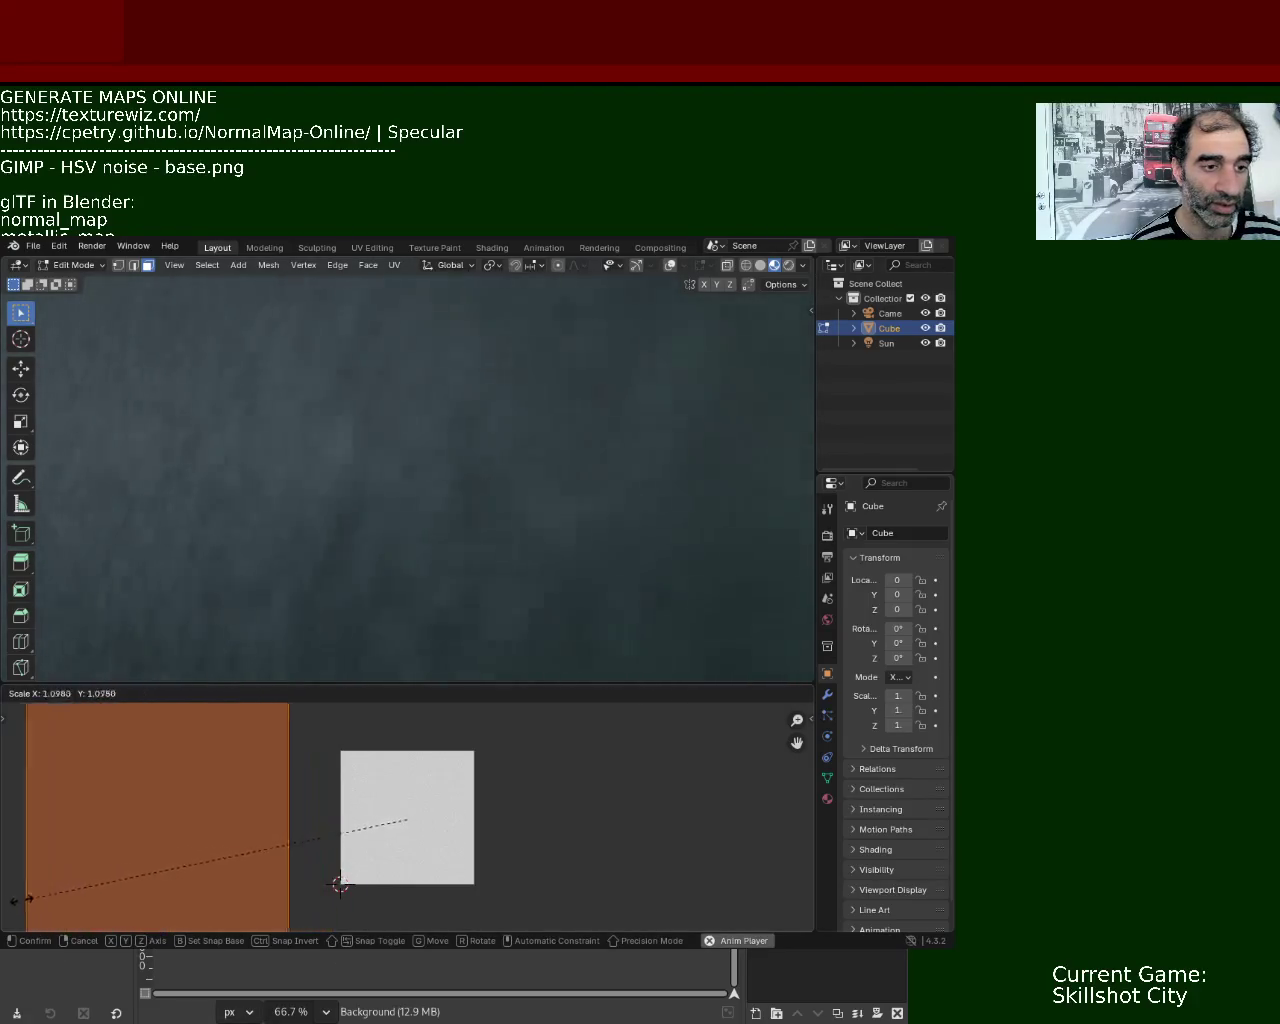
key(Escape)
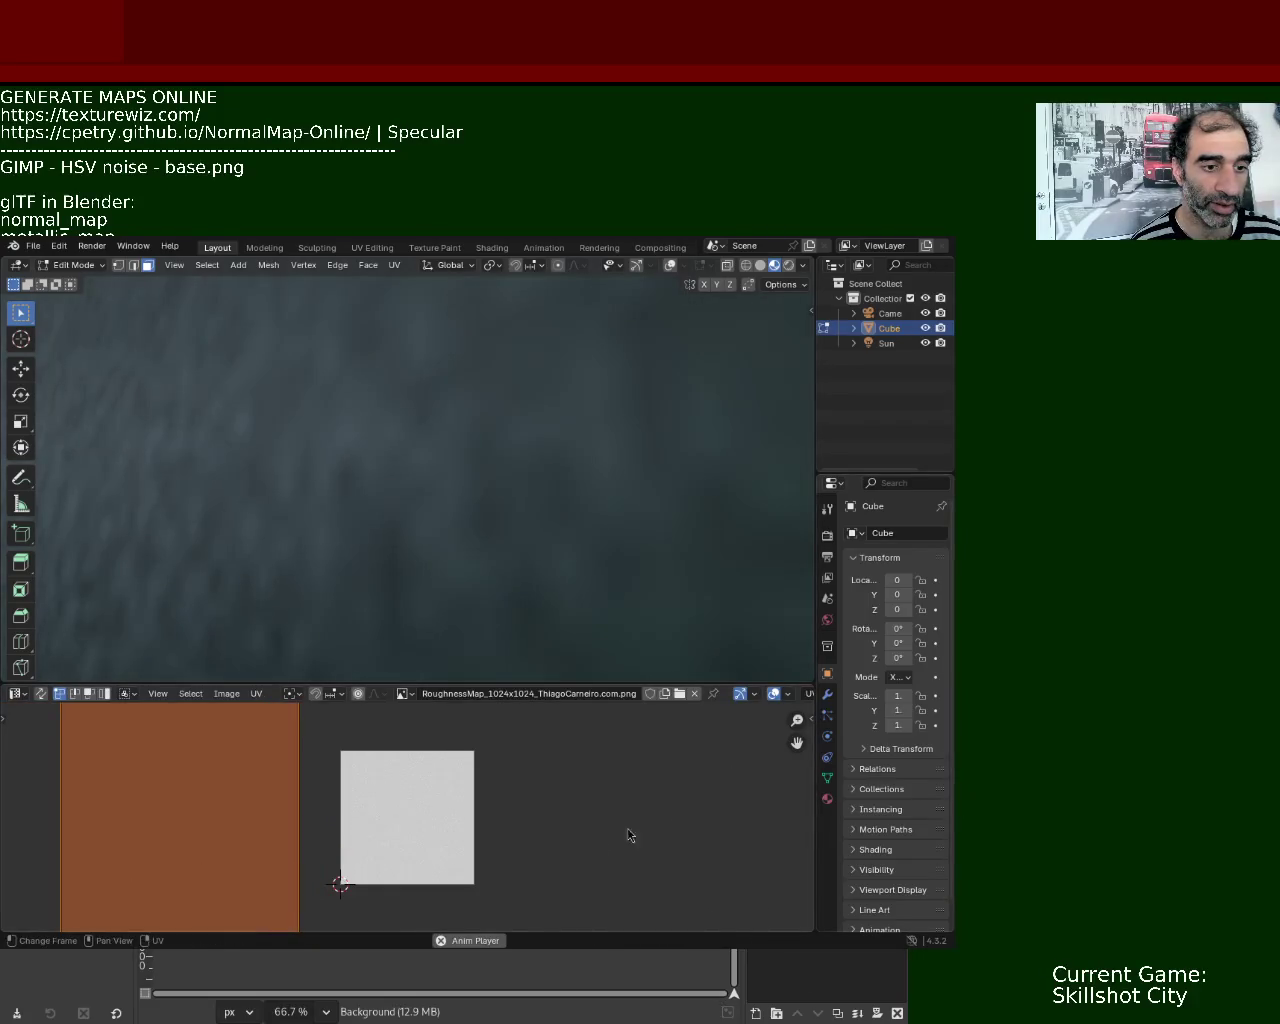
key(s)
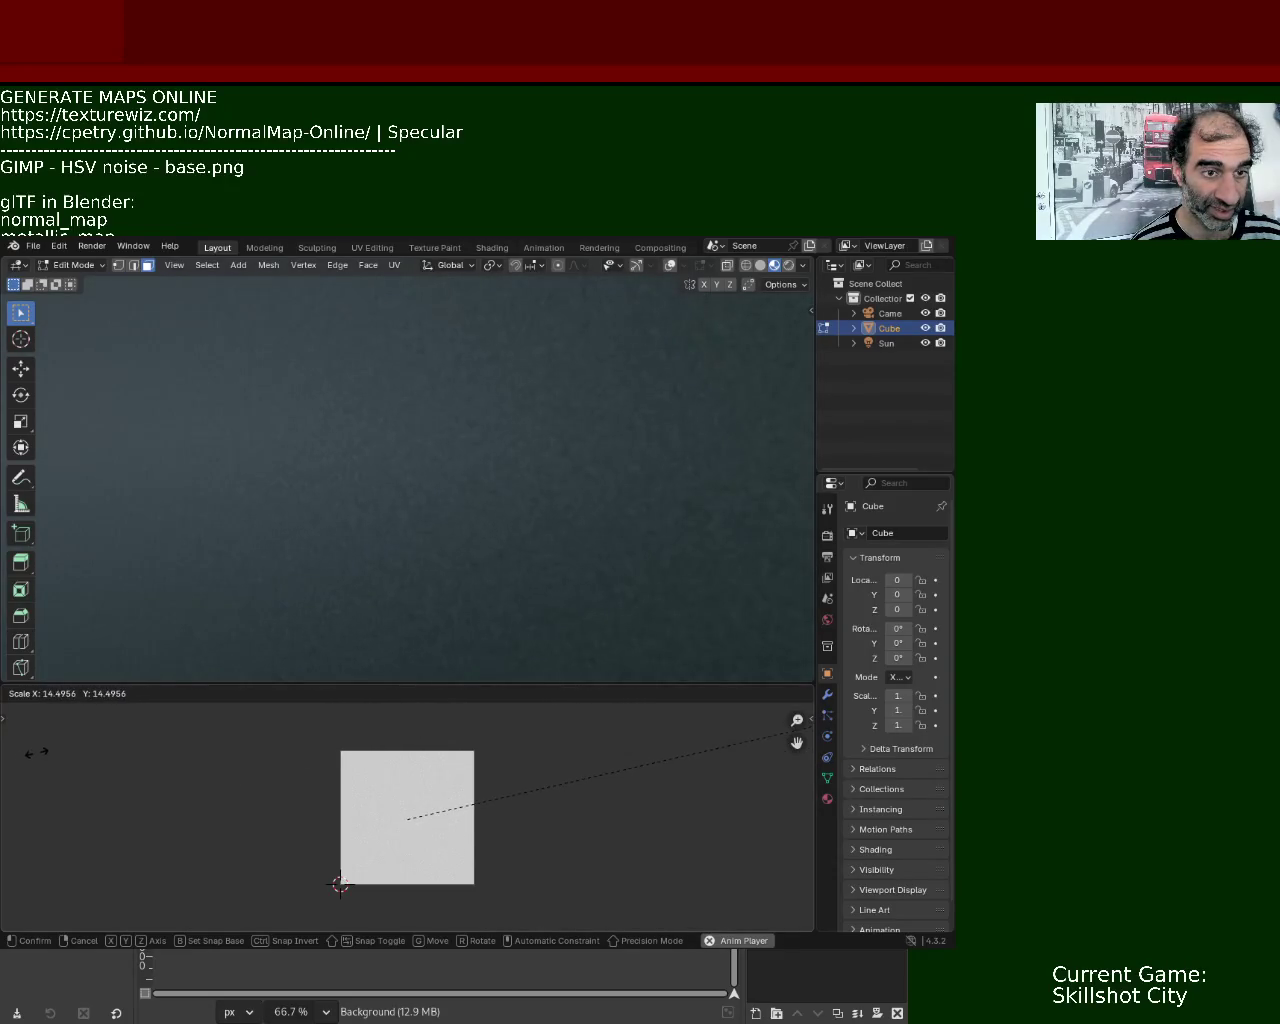
- Confirm the orange UV island's new size and orbit to see more of the figure
click(310, 882)
middle_drag(463, 580, 456, 529)
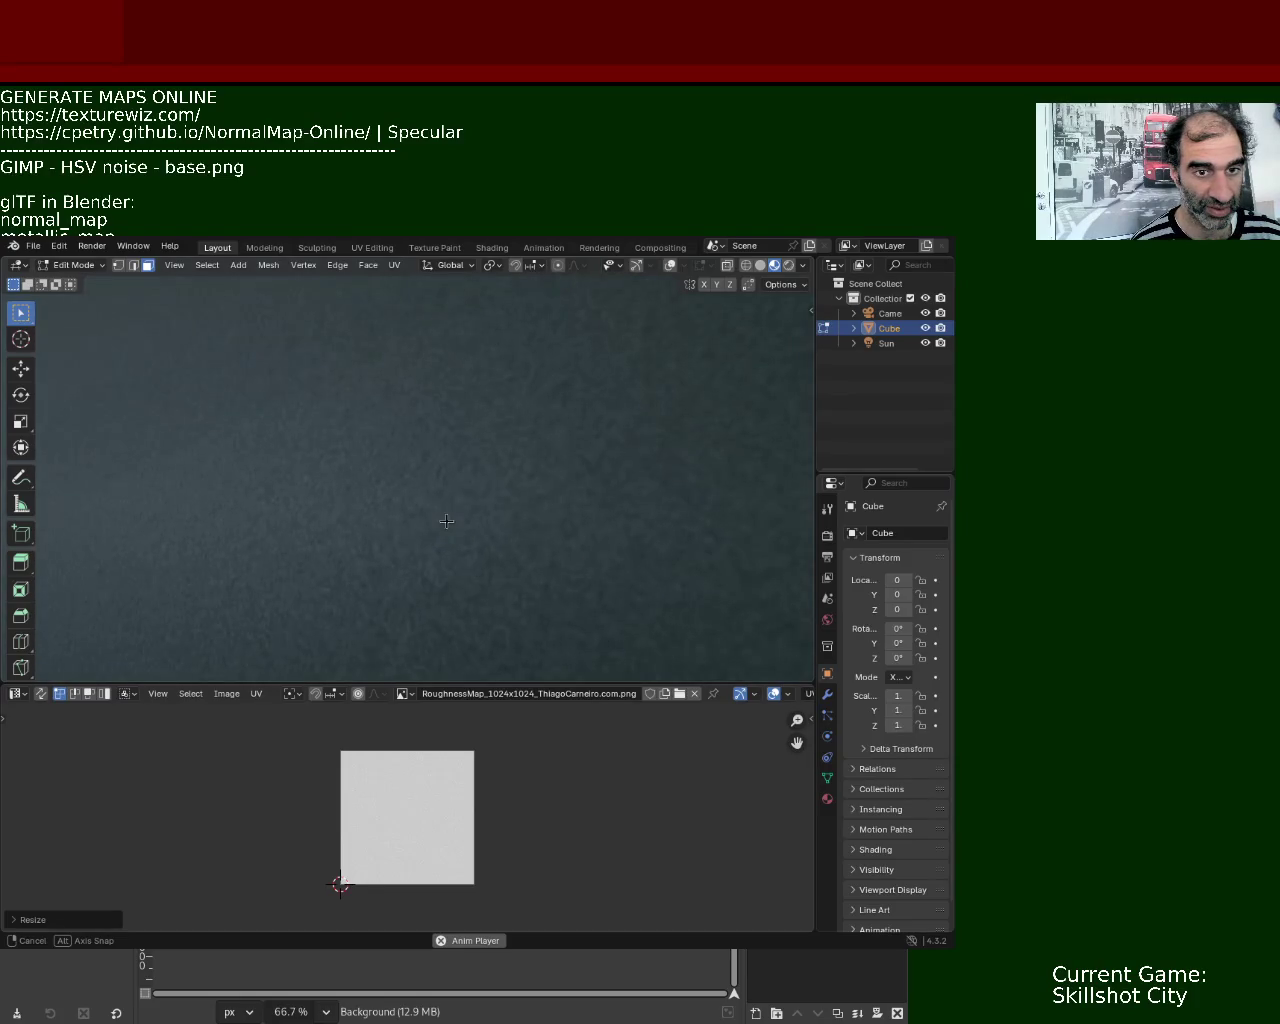
mouse_move(446, 521)
middle_down()
mouse_move(394, 485)
mouse_move(397, 459)
middle_up()
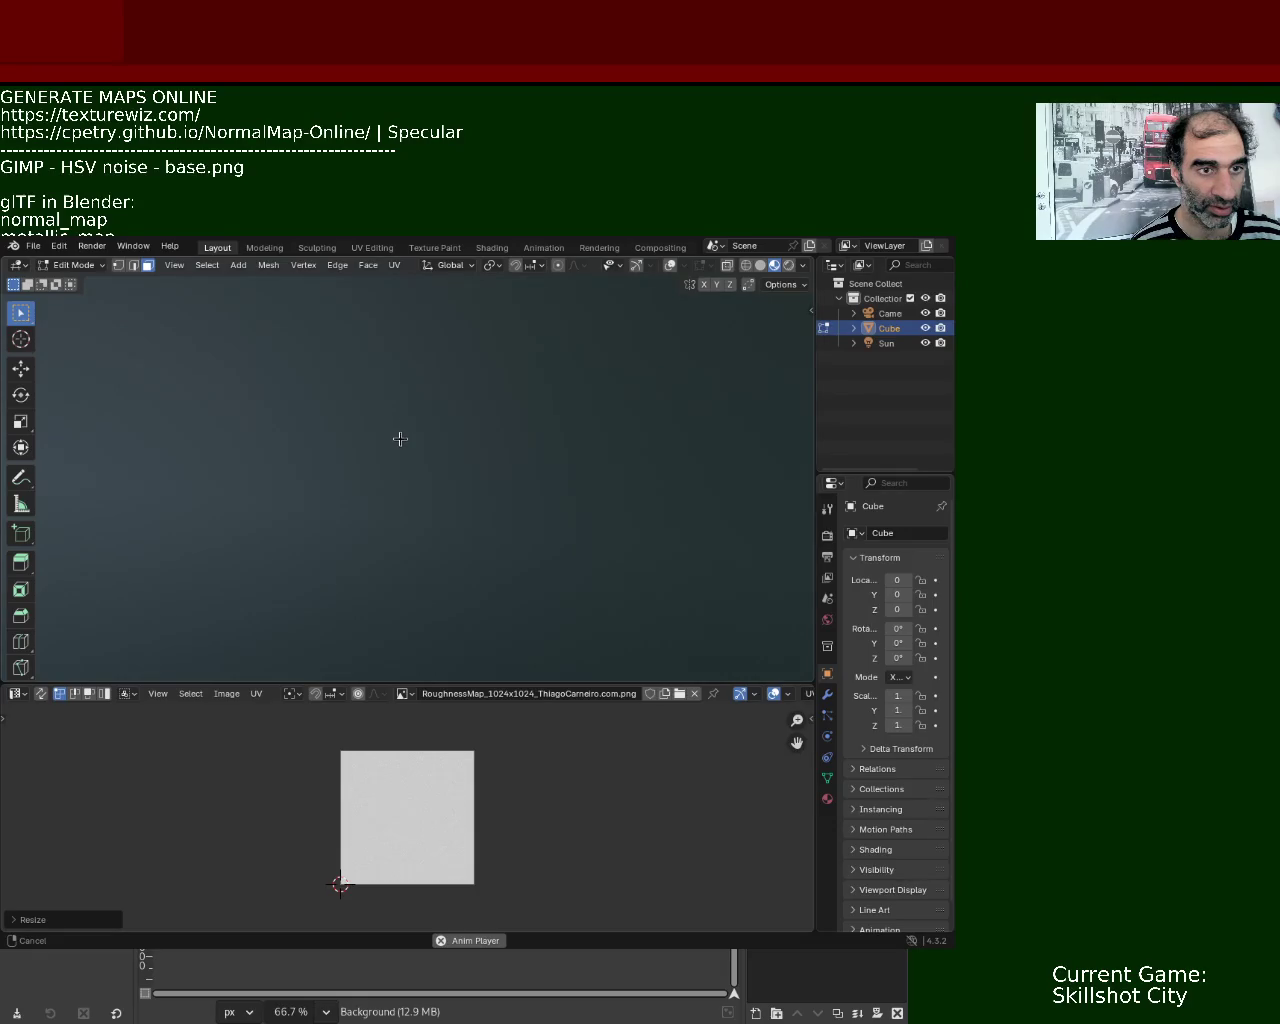
middle_drag(401, 446, 400, 466)
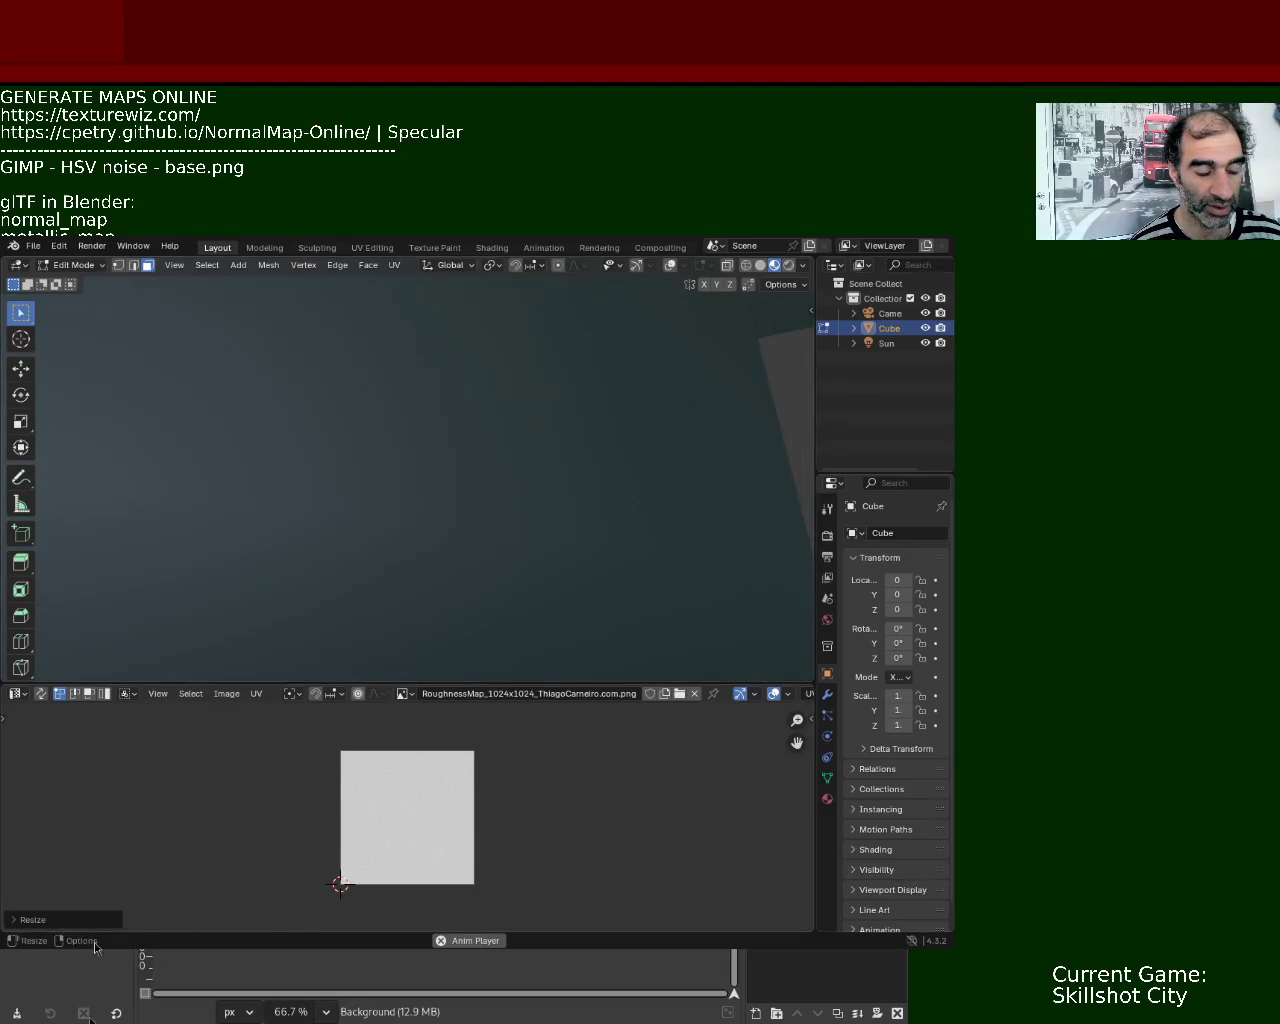
- Reduce the UV island slightly again, then orbit out to view the whole textured humanoid
key(s)
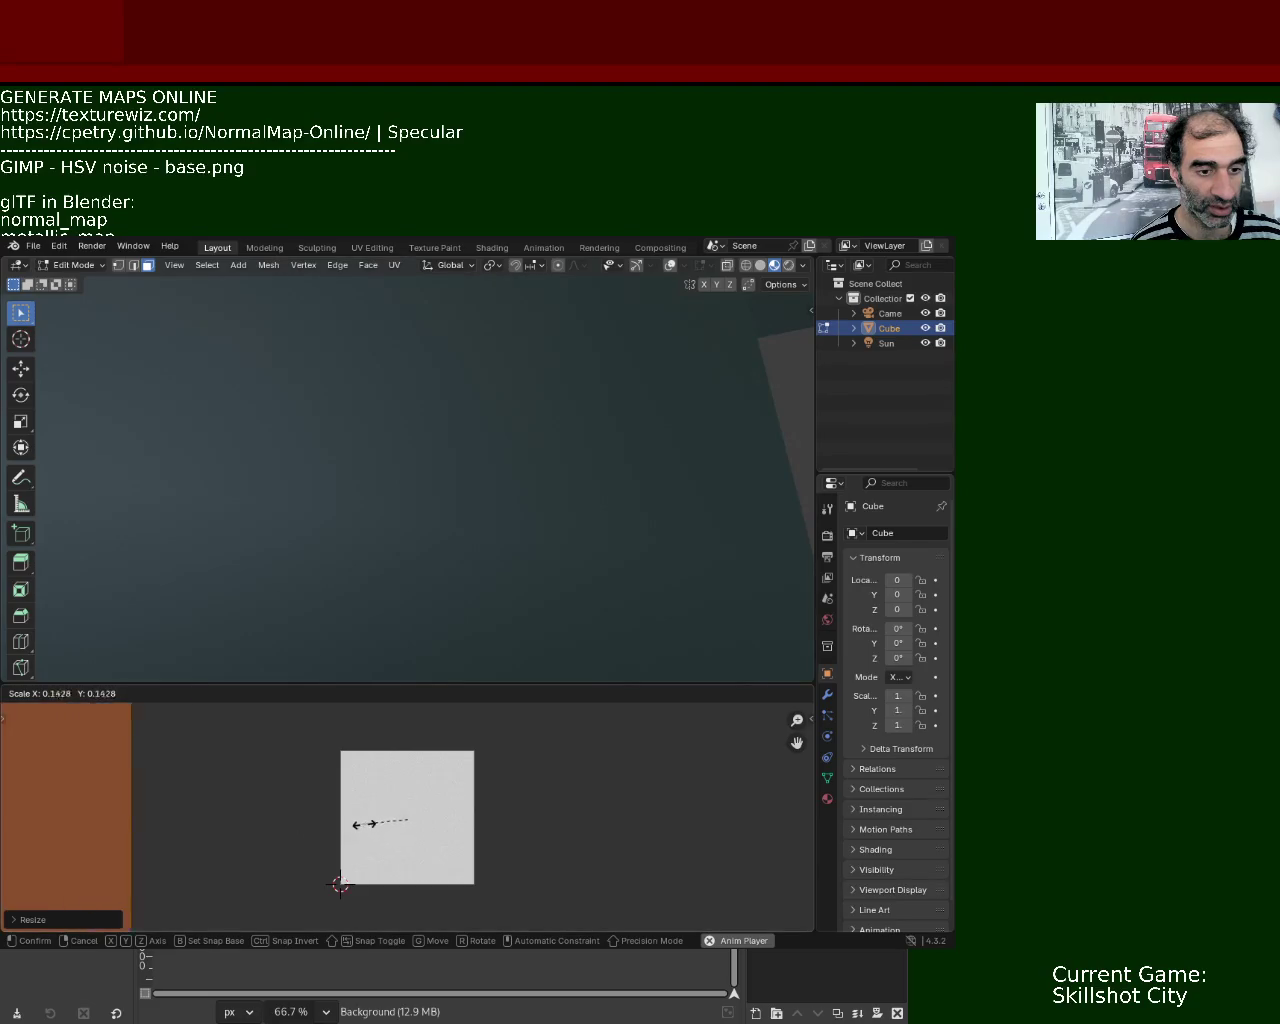
click(380, 833)
middle_drag(497, 400, 384, 497)
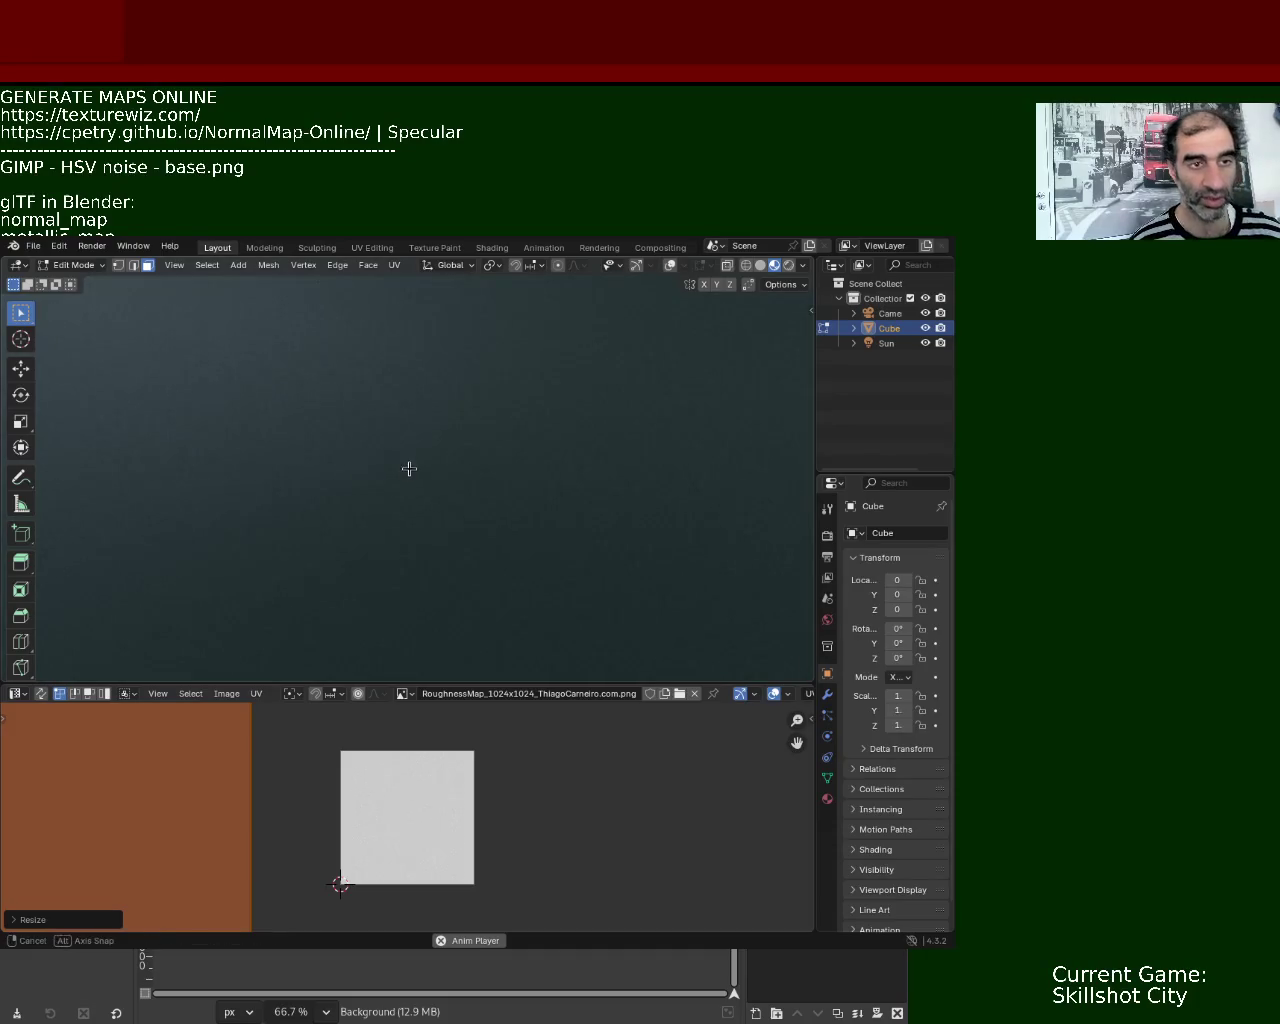
mouse_move(397, 436)
middle_down()
mouse_move(390, 494)
mouse_move(352, 437)
middle_up()
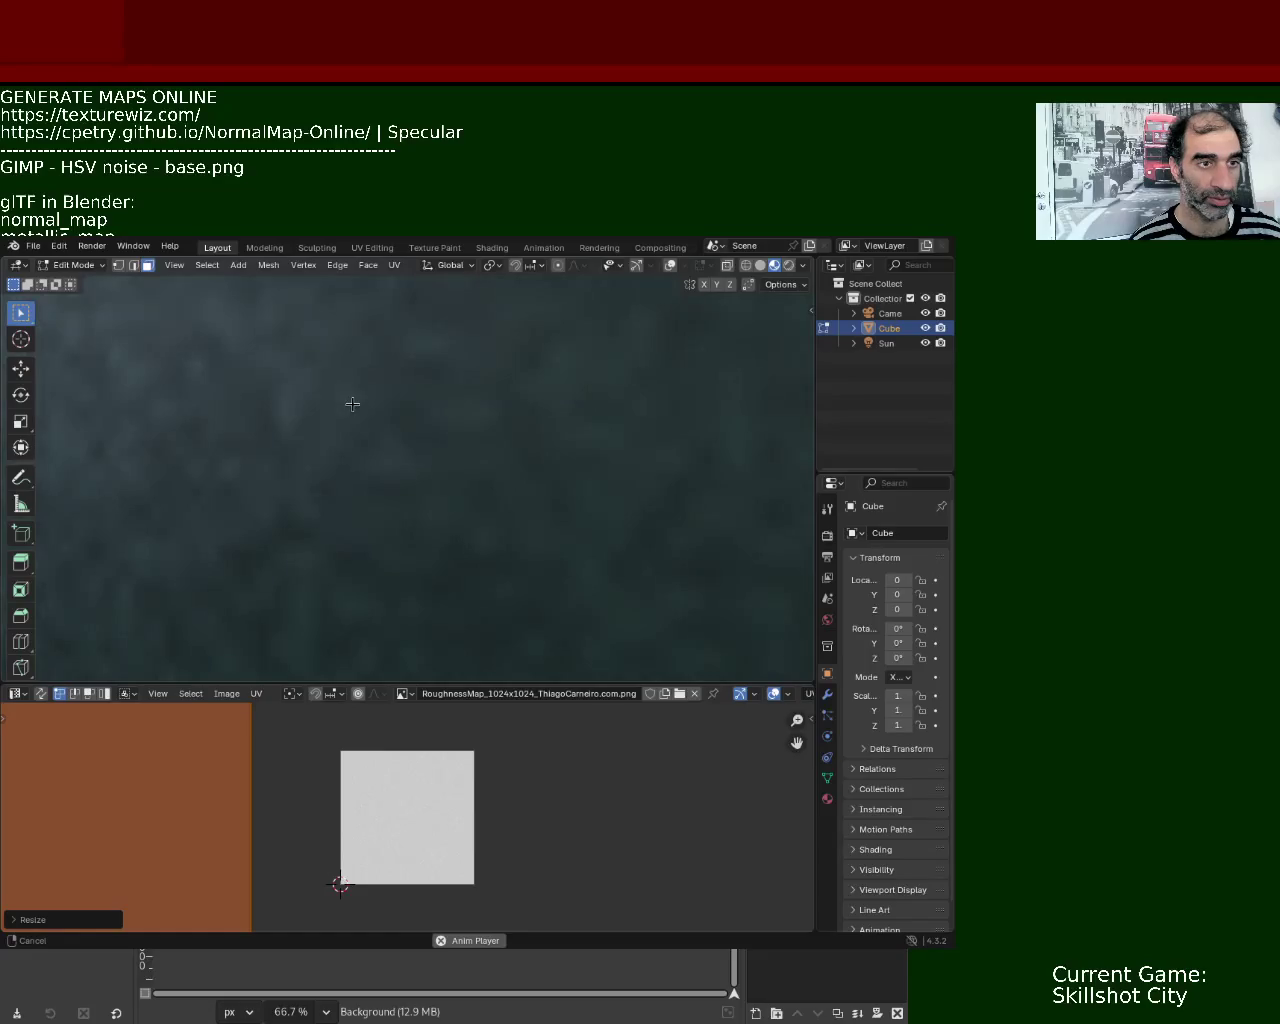
middle_drag(354, 427, 359, 462)
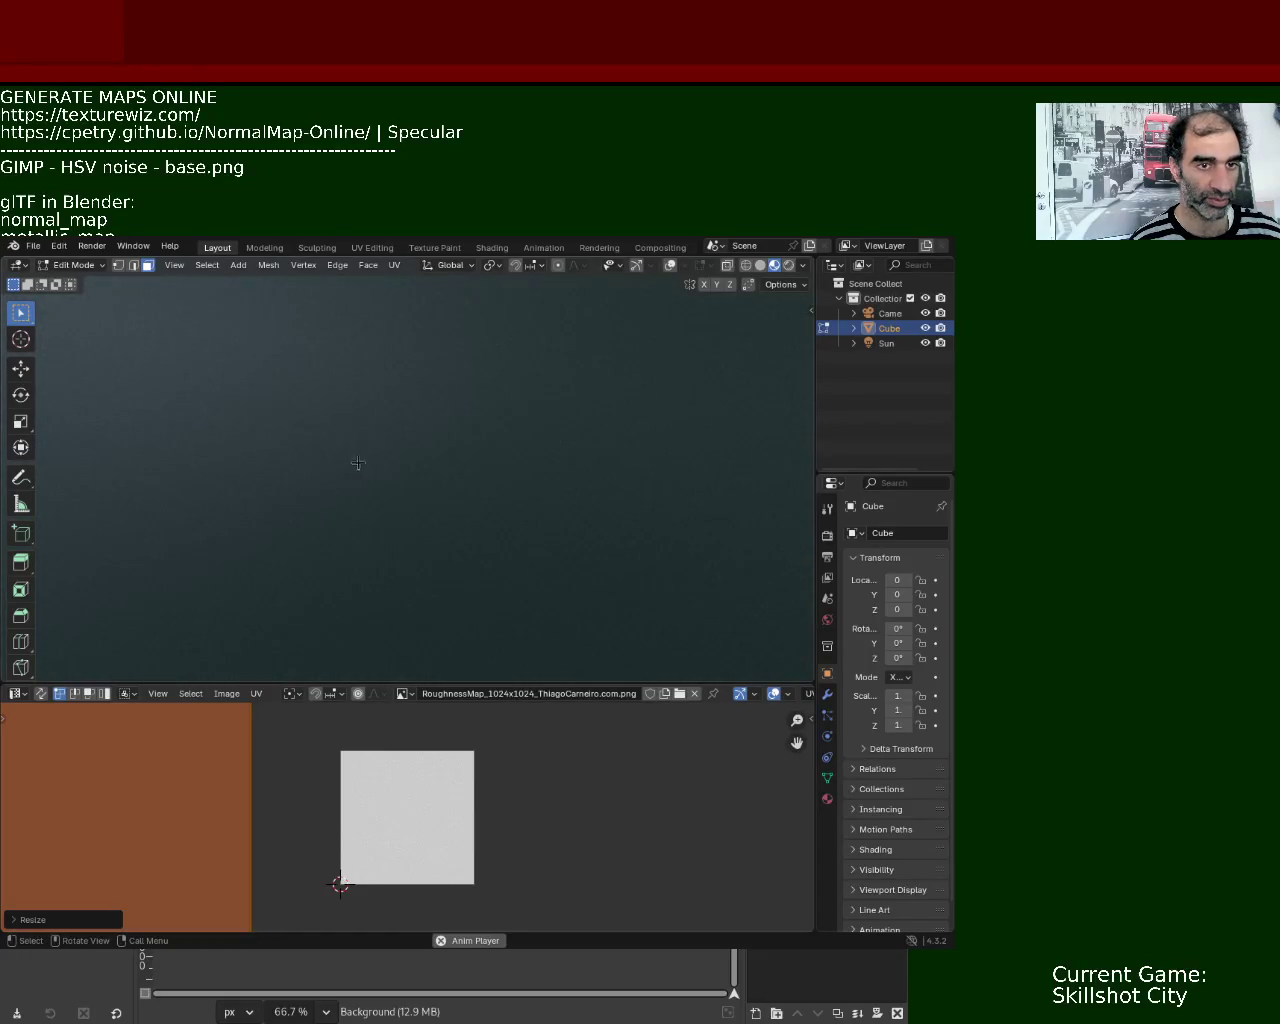
mouse_move(314, 519)
middle_down()
mouse_move(369, 522)
mouse_move(355, 501)
mouse_move(334, 574)
middle_up()
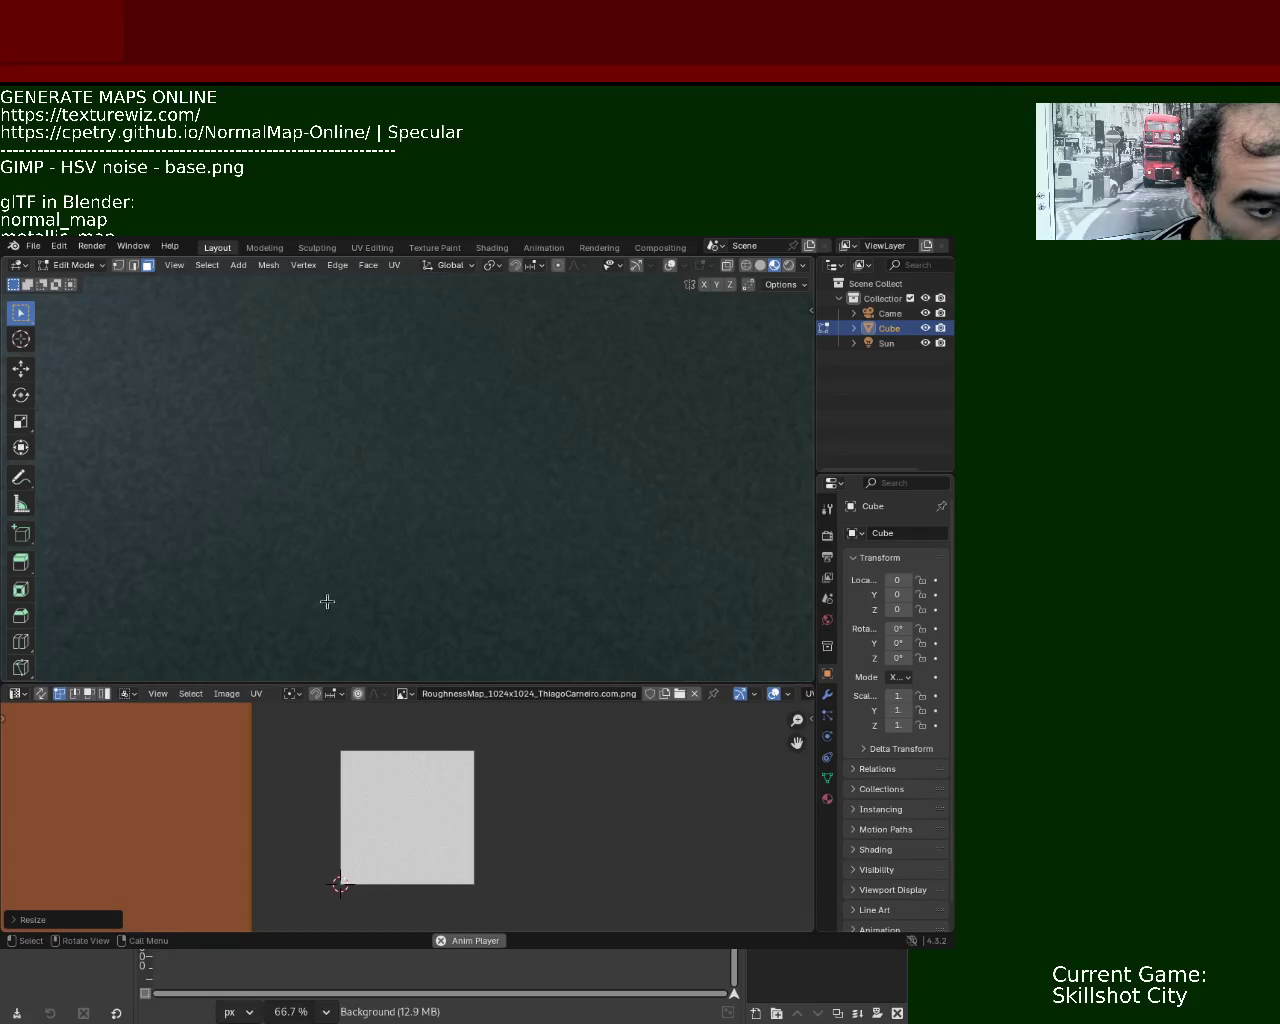
key(s)
key(Escape)
mouse_move(386, 443)
middle_down()
mouse_move(386, 397)
mouse_move(386, 449)
mouse_move(417, 403)
mouse_move(298, 505)
mouse_move(343, 460)
mouse_move(491, 472)
mouse_move(480, 435)
mouse_move(502, 499)
mouse_move(400, 443)
mouse_move(434, 491)
mouse_move(380, 478)
mouse_move(443, 409)
mouse_move(437, 449)
mouse_move(622, 449)
middle_up()
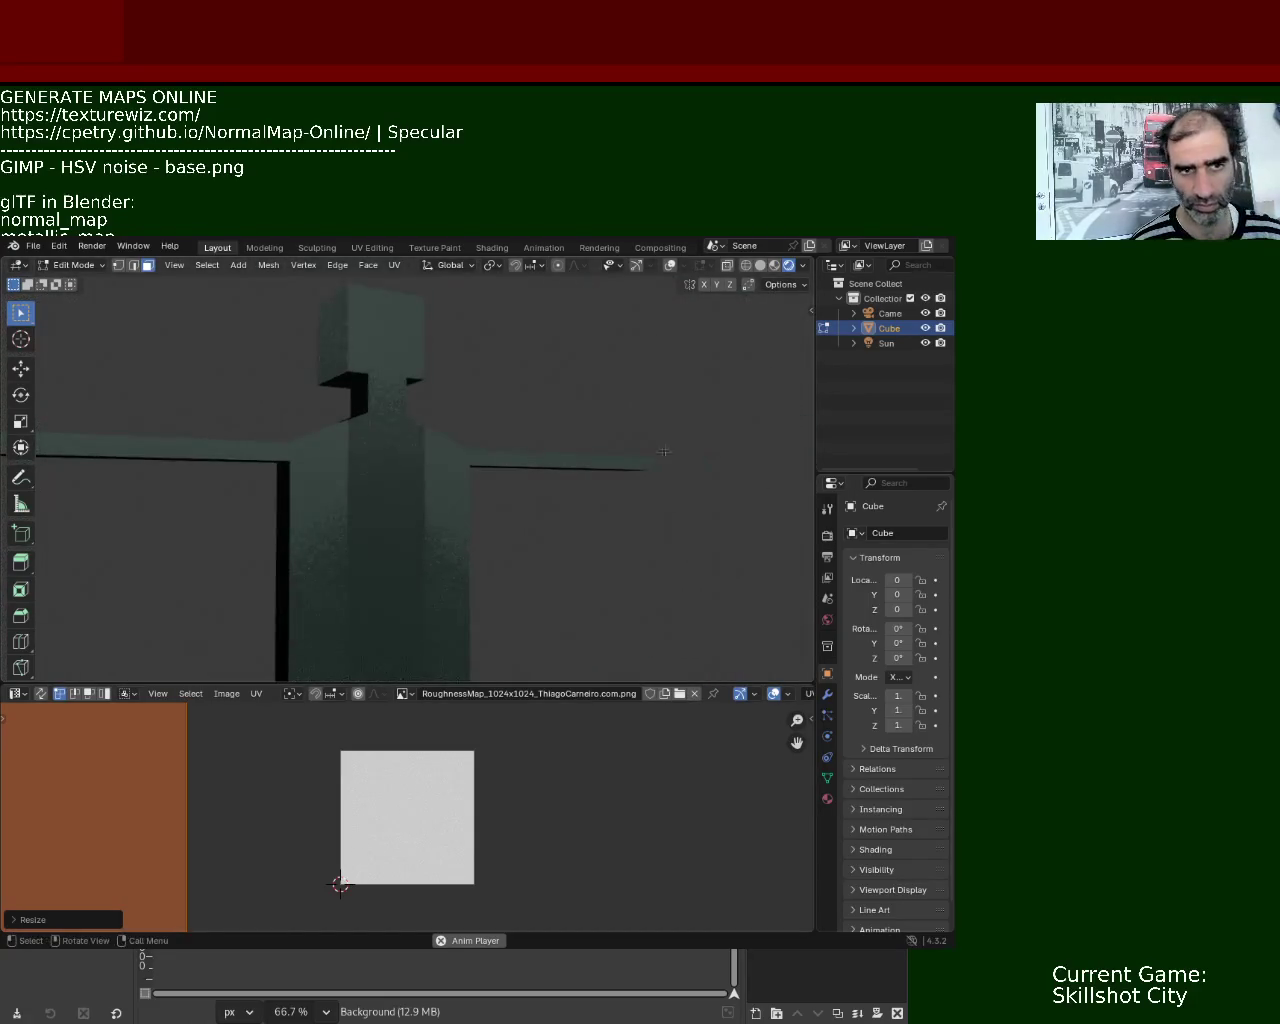
- Select the Sun light, restore the gizmo and overlays, pick the Move tool and return to Object Mode
click(843, 347)
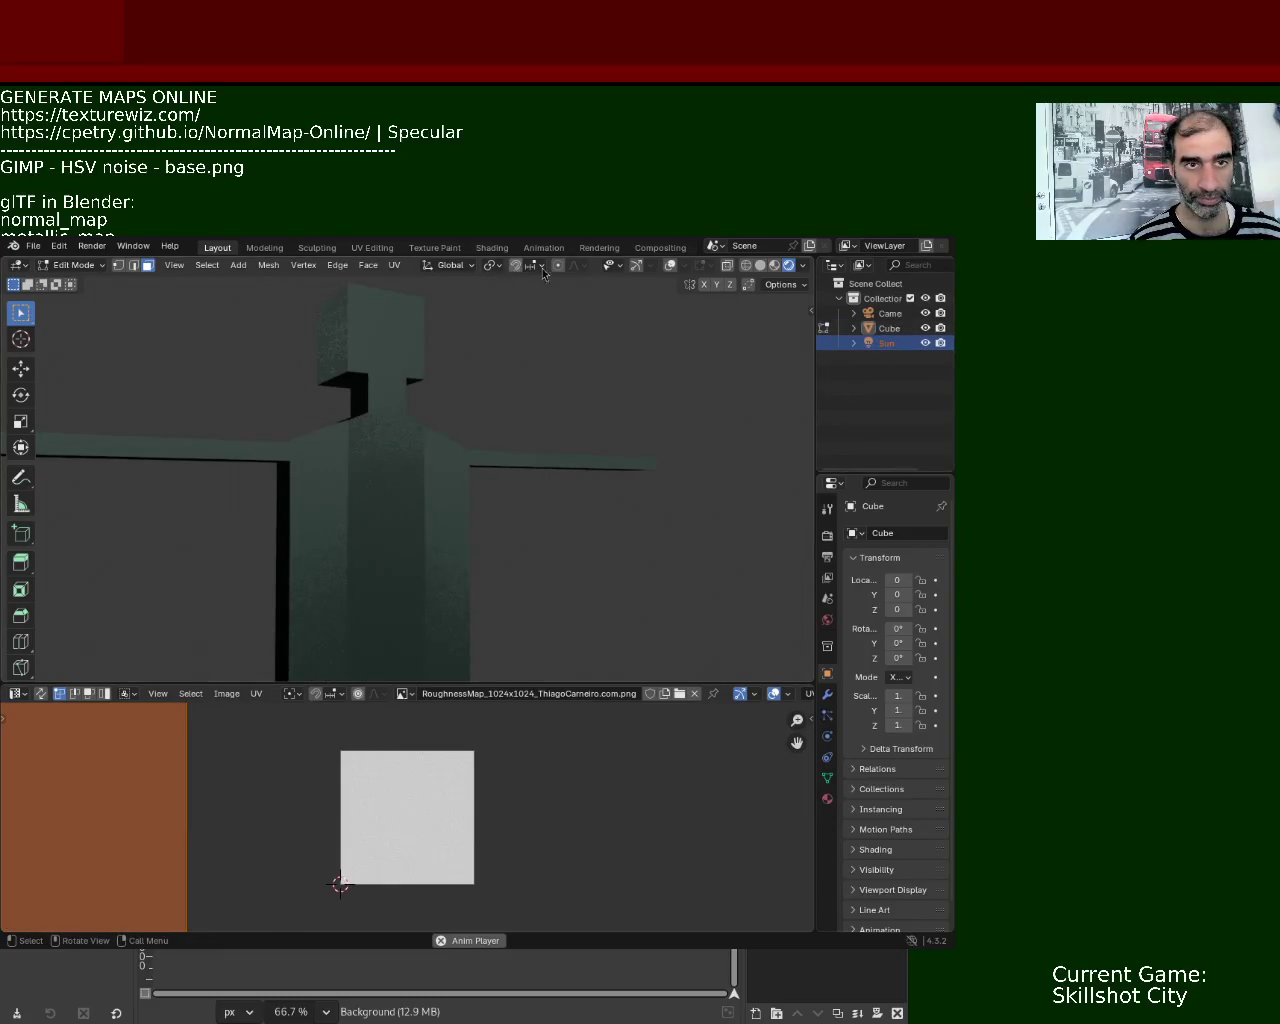
click(636, 265)
click(668, 265)
mouse_move(600, 343)
middle_down()
mouse_move(422, 465)
mouse_move(166, 437)
middle_up()
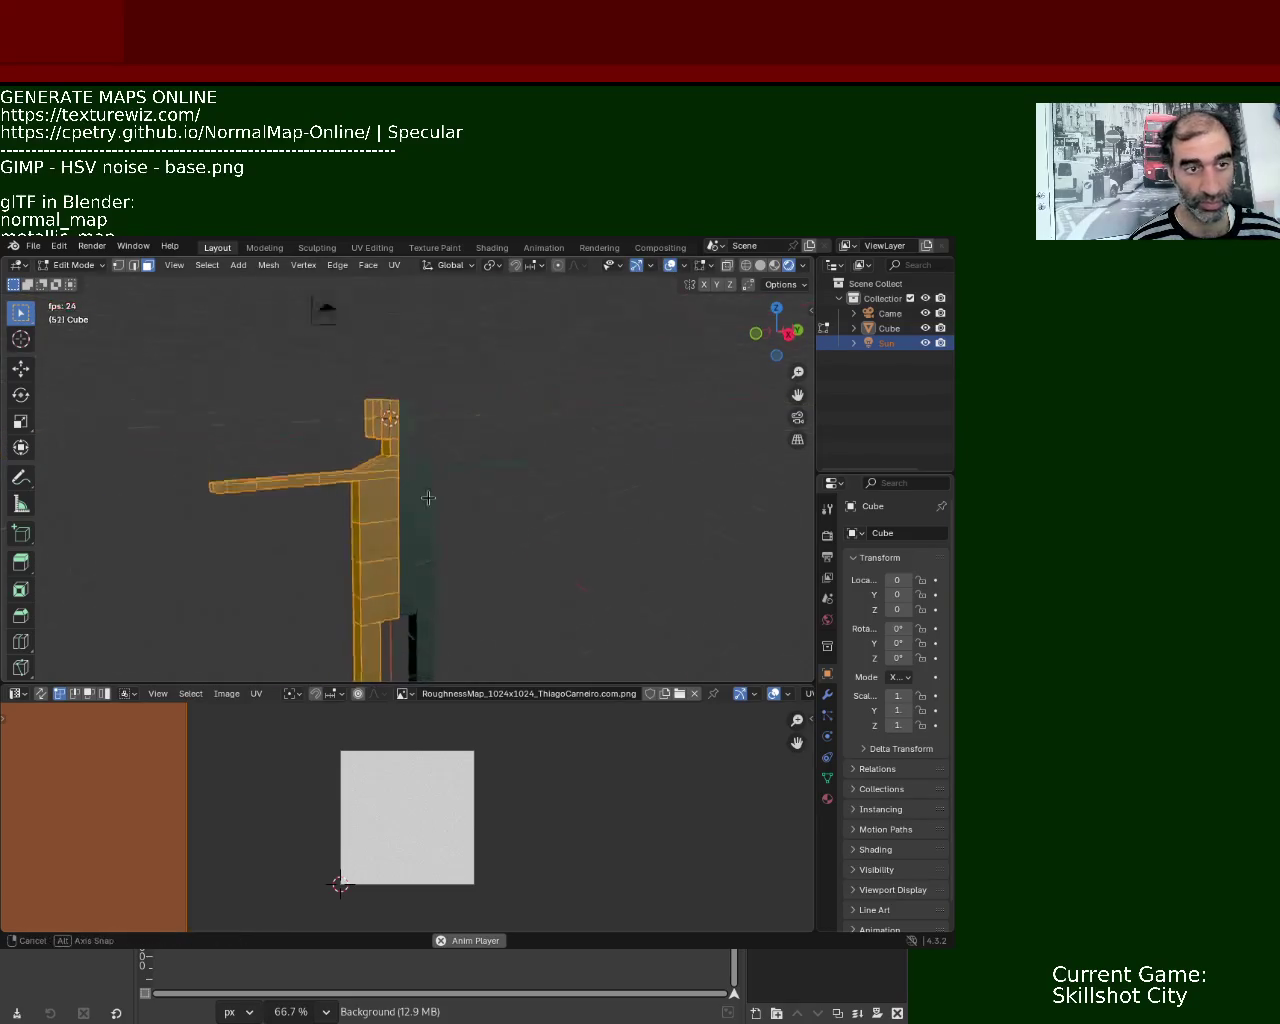
click(21, 370)
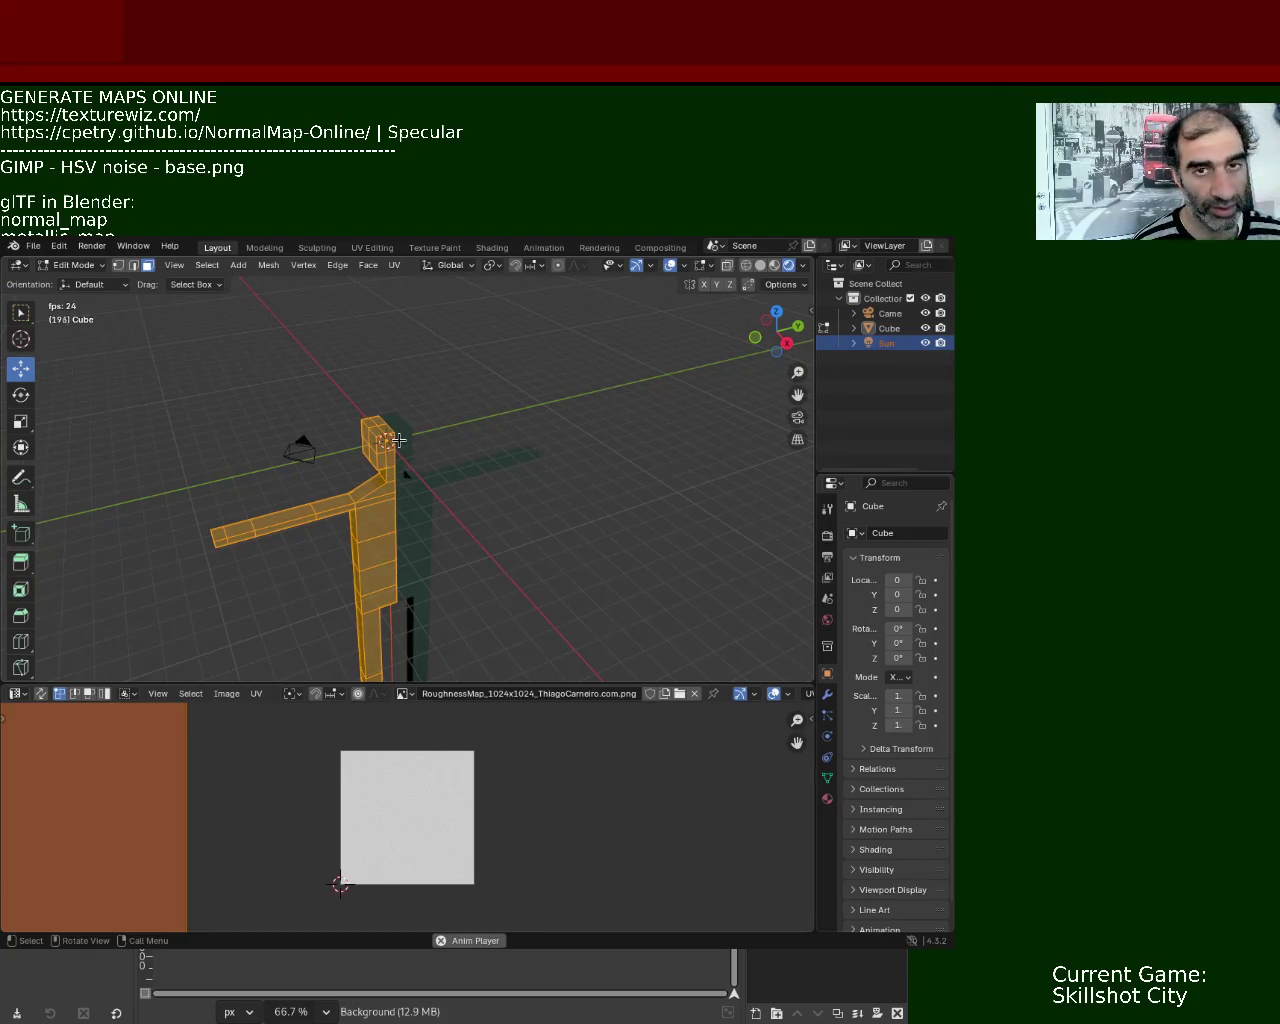
key(Tab)
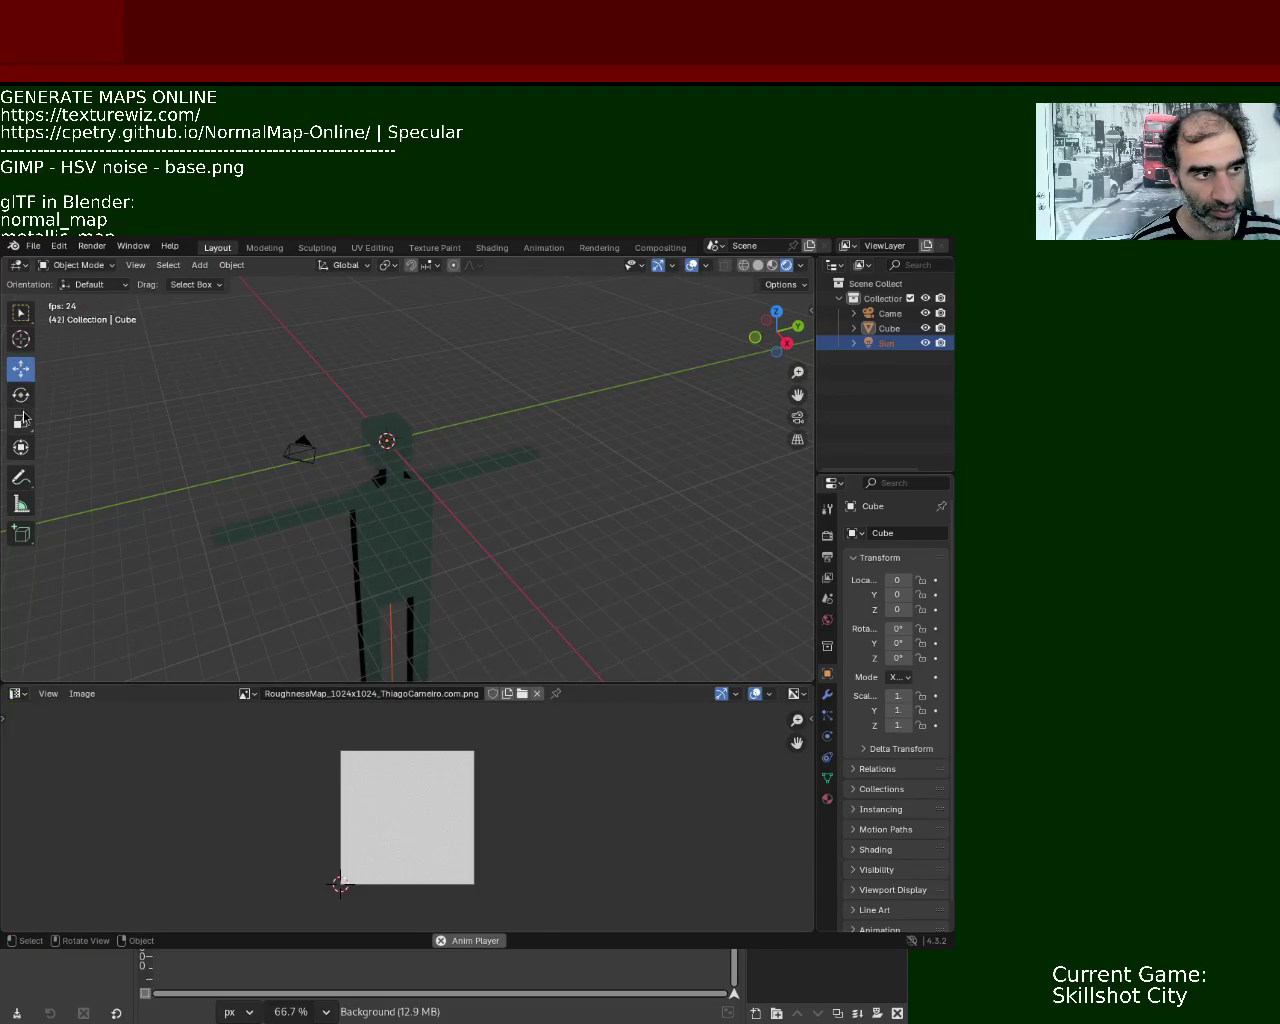
- Compare Solid and Material Preview shading, settle on Solid, and re-enter Edit Mode on the humanoid
click(759, 266)
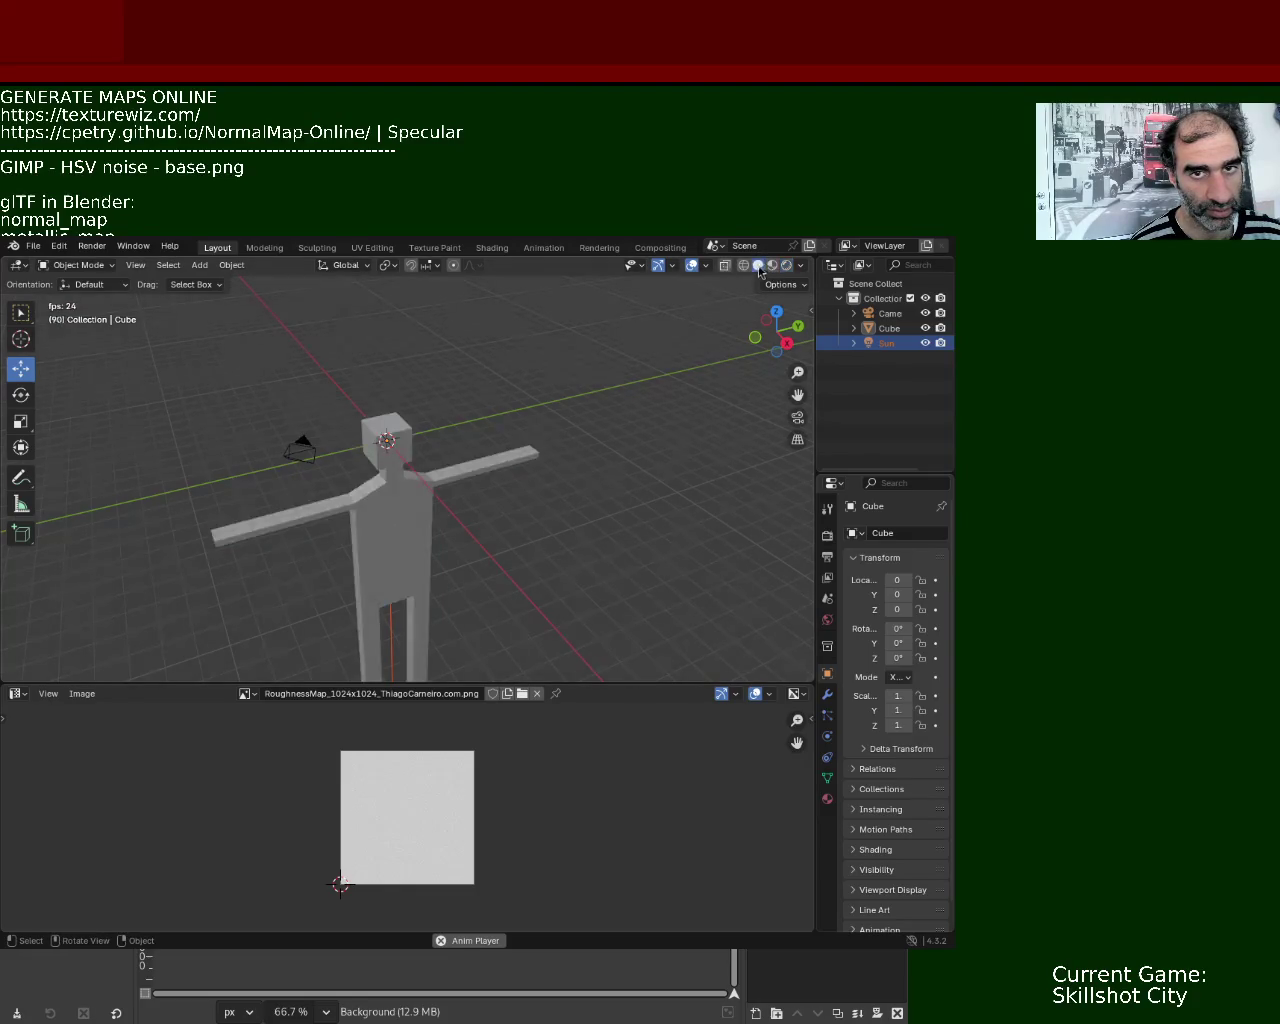
click(771, 267)
click(758, 266)
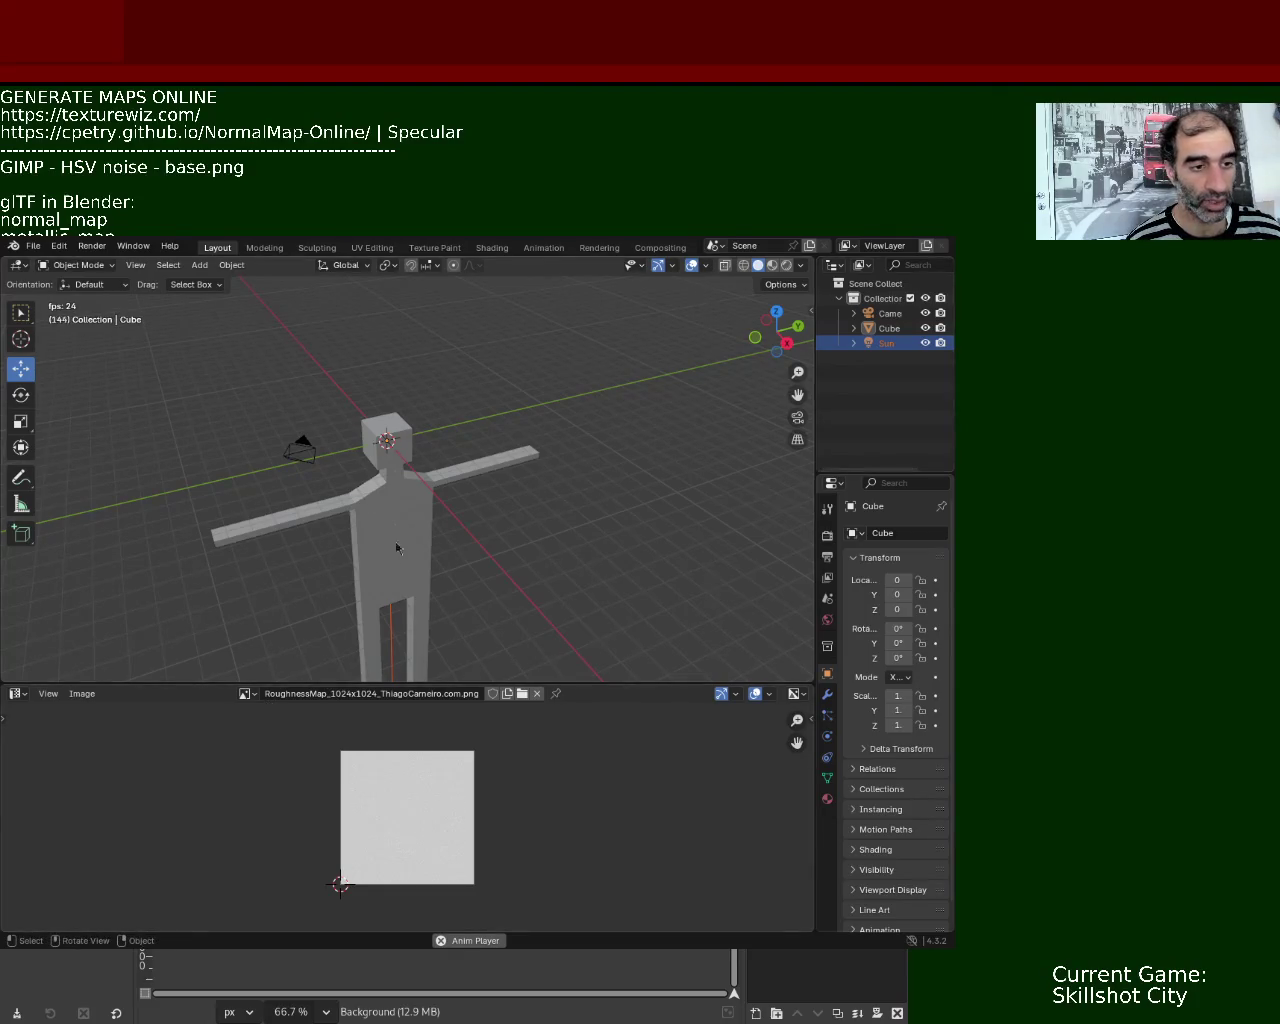
key(Tab)
middle_drag(430, 516, 396, 459)
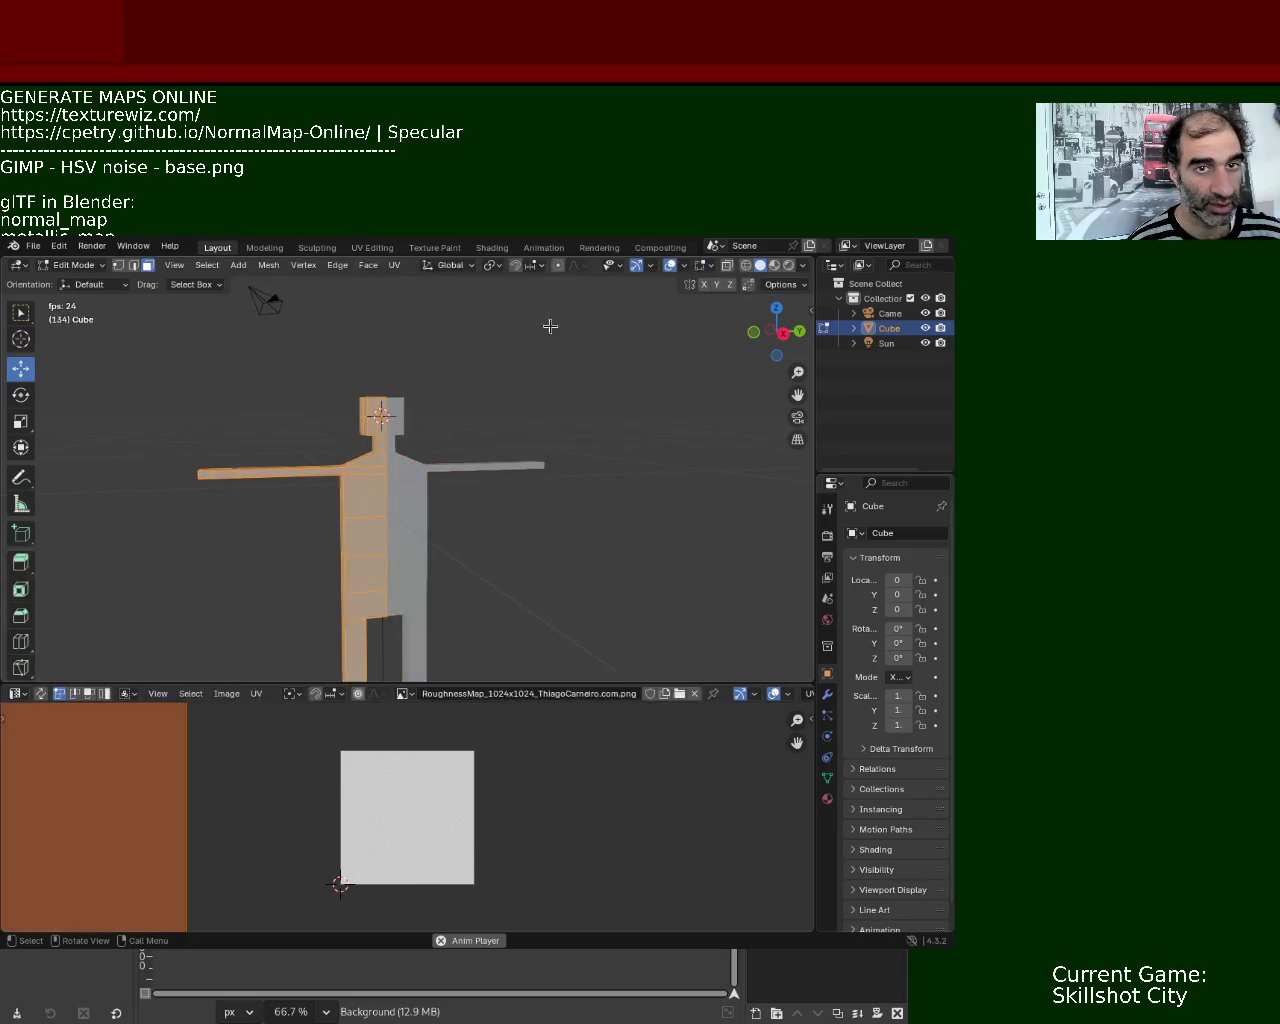
- Toggle the viewport overlays off and on and check the Selectability & Visibility options
click(670, 266)
click(670, 266)
click(670, 266)
click(670, 268)
click(610, 266)
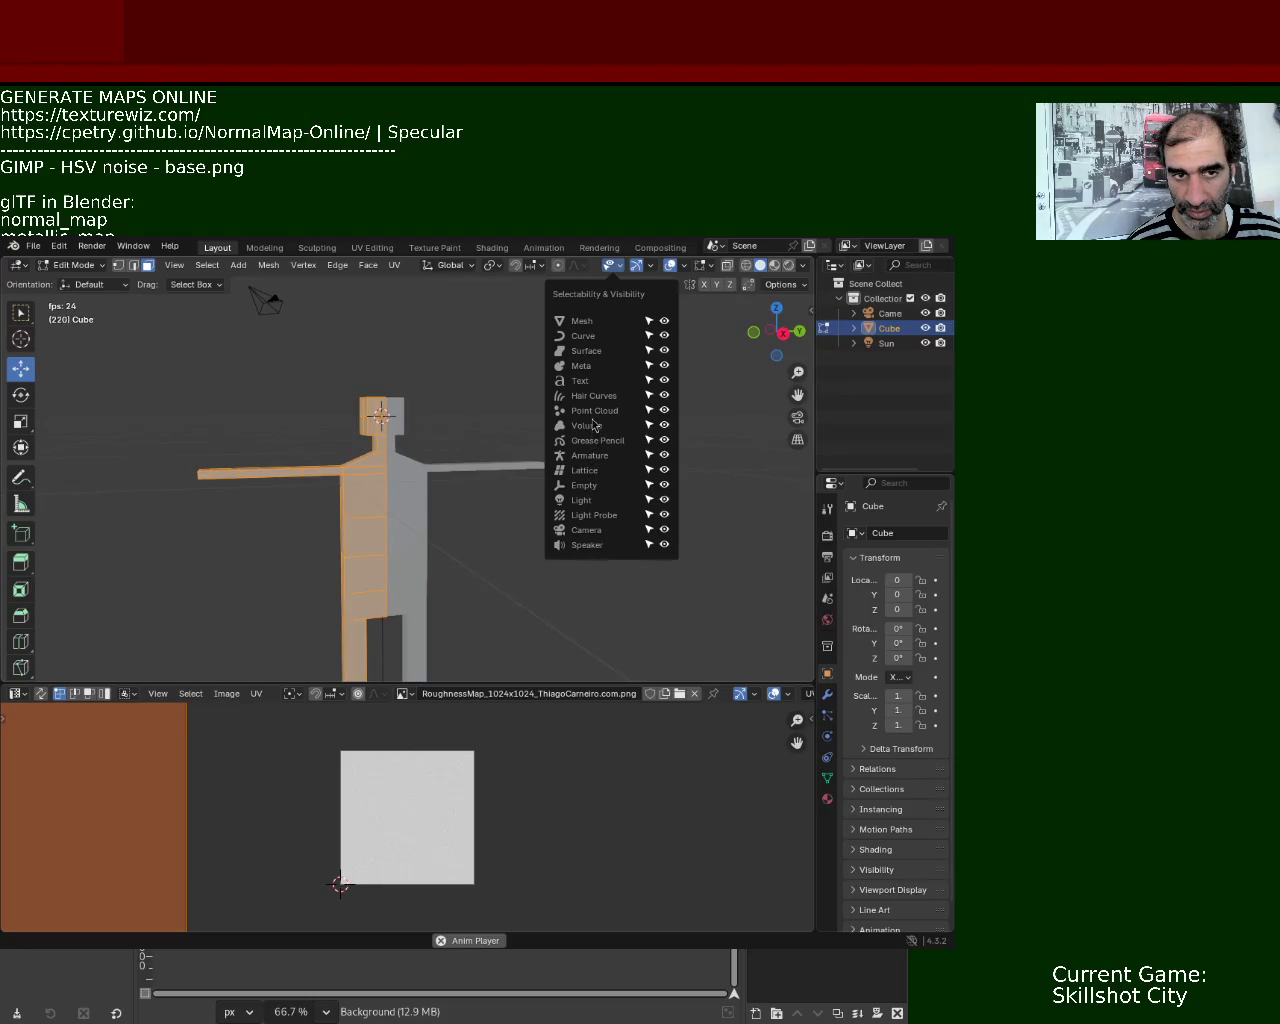
click(521, 323)
- Deselect the whole mesh and switch the viewport to Material Preview shading
key(a)
key(alt+a)
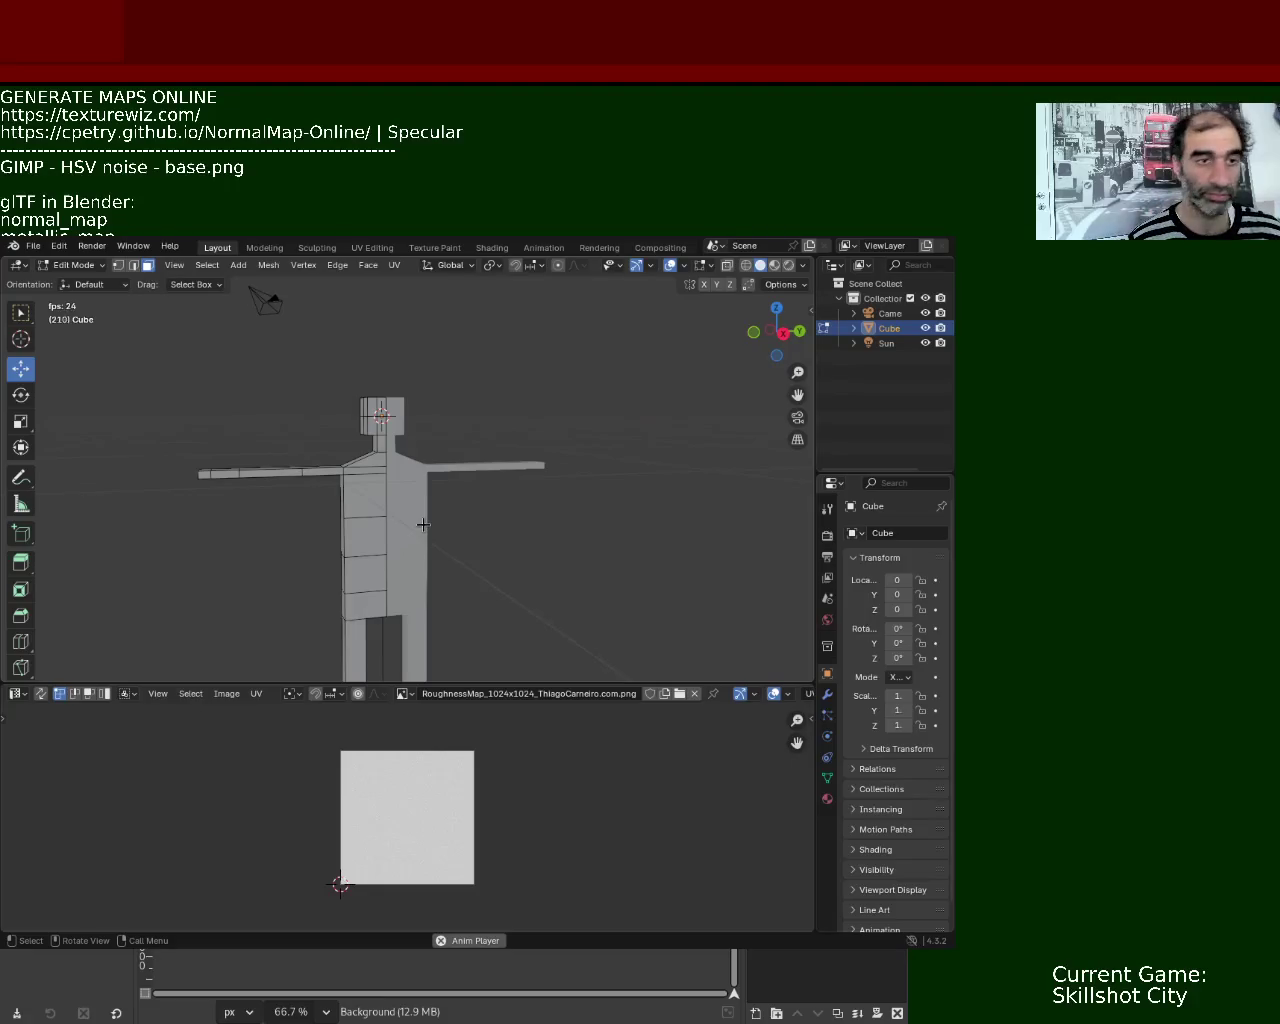
click(775, 265)
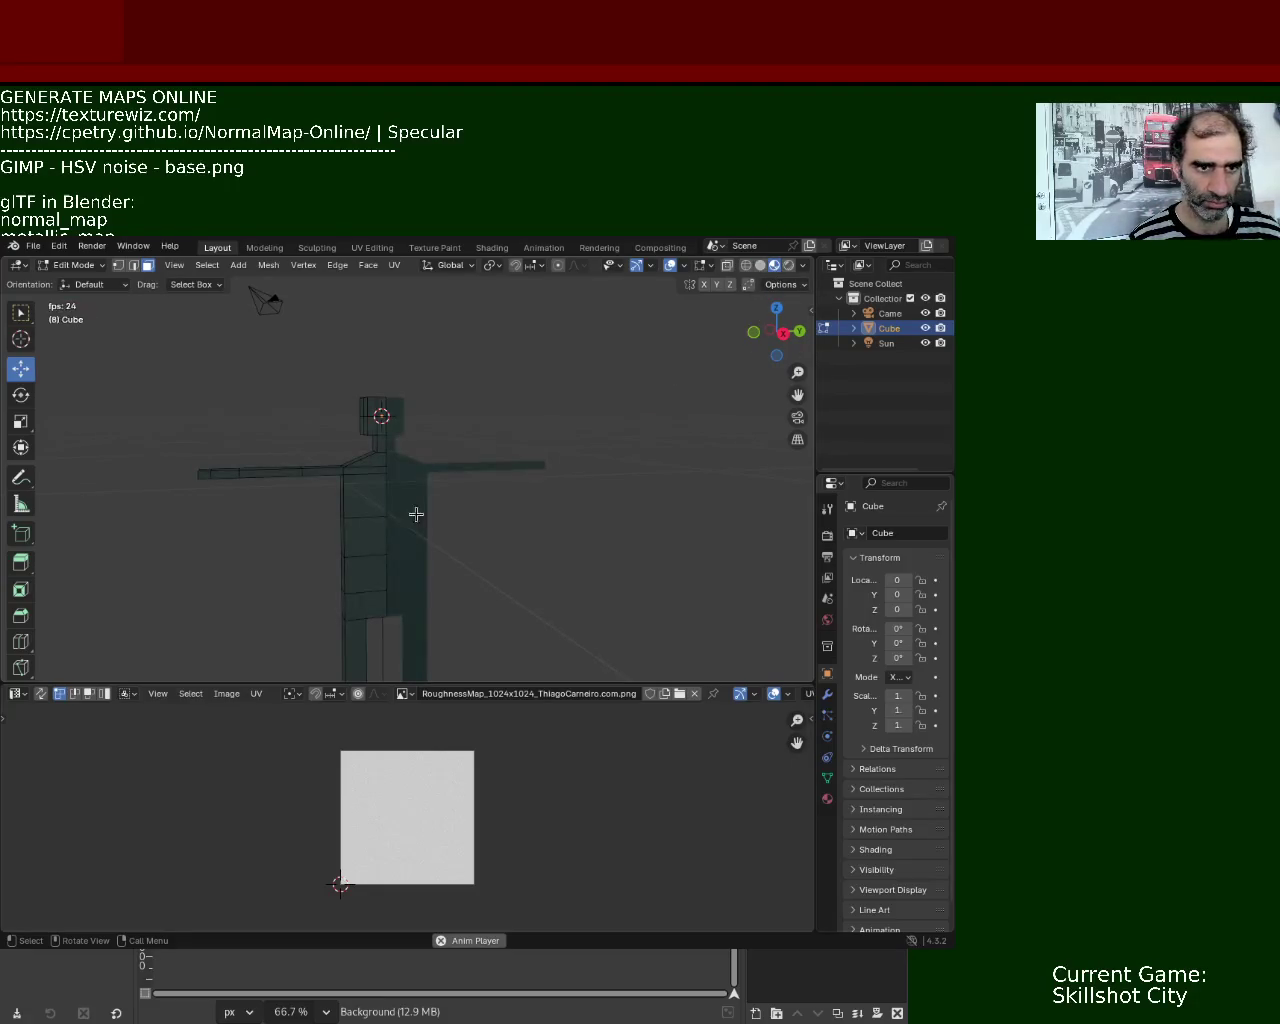
- Orbit close around the textured mesh surface, then move the Blender window aside to uncover GIMP
middle_drag(386, 517, 389, 460)
mouse_move(402, 410)
middle_down()
mouse_move(285, 442)
mouse_move(363, 457)
mouse_move(457, 414)
mouse_move(383, 365)
mouse_move(386, 377)
mouse_move(331, 391)
mouse_move(323, 449)
mouse_move(308, 433)
mouse_move(317, 506)
mouse_move(163, 523)
mouse_move(106, 467)
mouse_move(300, 457)
mouse_move(337, 466)
mouse_move(375, 516)
mouse_move(371, 423)
mouse_move(426, 471)
mouse_move(403, 409)
mouse_move(276, 415)
mouse_move(226, 443)
mouse_move(269, 414)
mouse_move(343, 481)
mouse_move(300, 551)
mouse_move(314, 506)
mouse_move(374, 471)
mouse_move(310, 470)
mouse_move(294, 520)
mouse_move(303, 477)
mouse_move(517, 537)
mouse_move(460, 491)
mouse_move(320, 540)
mouse_move(258, 527)
mouse_move(289, 486)
mouse_move(346, 491)
mouse_move(394, 463)
mouse_move(358, 525)
mouse_move(357, 480)
mouse_move(326, 469)
mouse_move(220, 486)
mouse_move(291, 495)
mouse_move(286, 451)
mouse_move(417, 449)
mouse_move(349, 447)
middle_up()
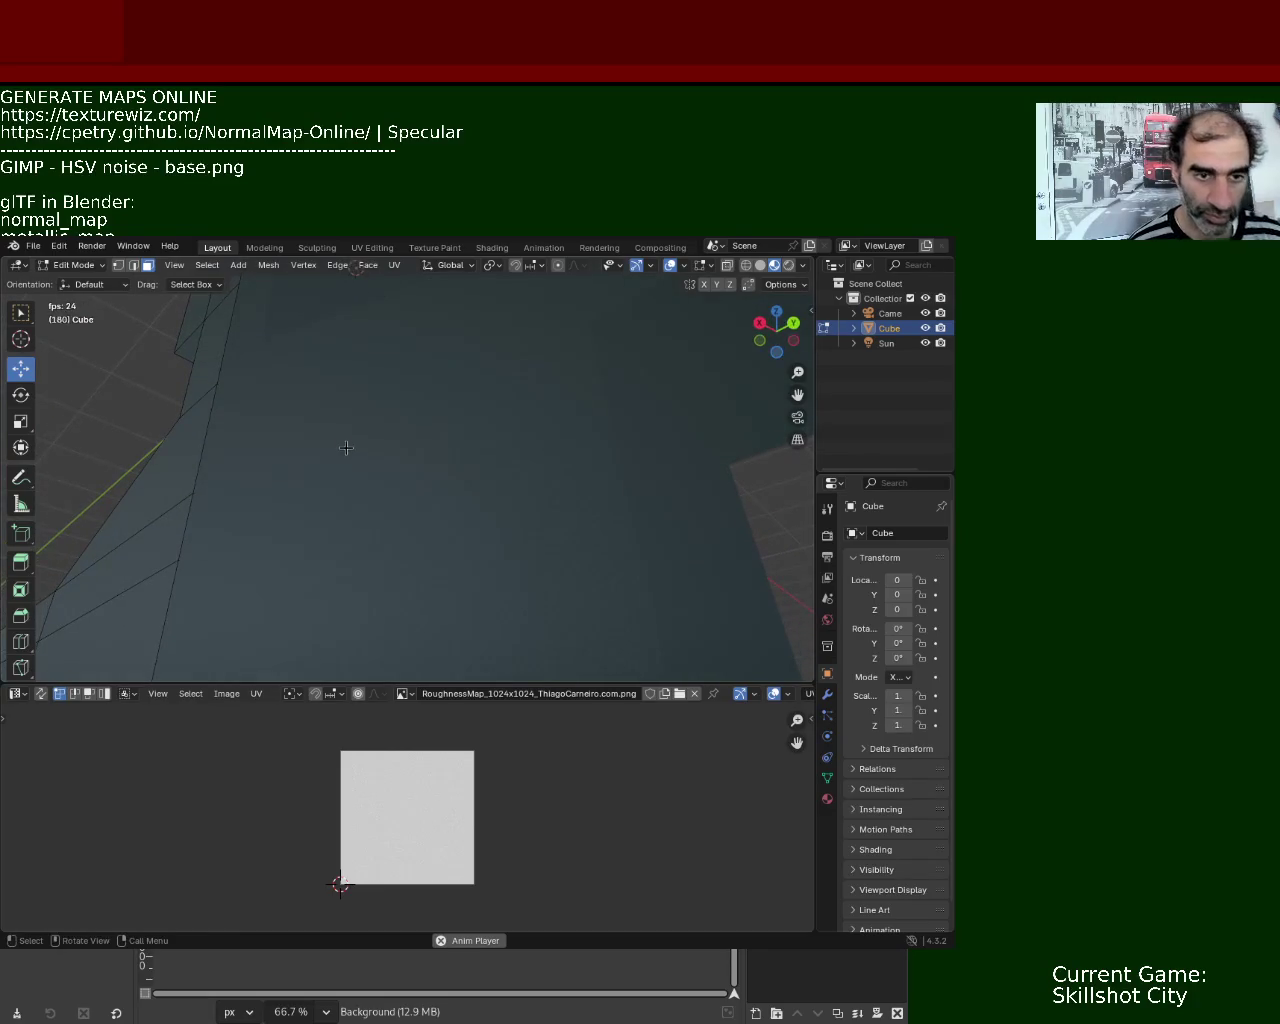
mouse_move(436, 497)
middle_down()
mouse_move(443, 449)
mouse_move(456, 483)
mouse_move(451, 463)
middle_up()
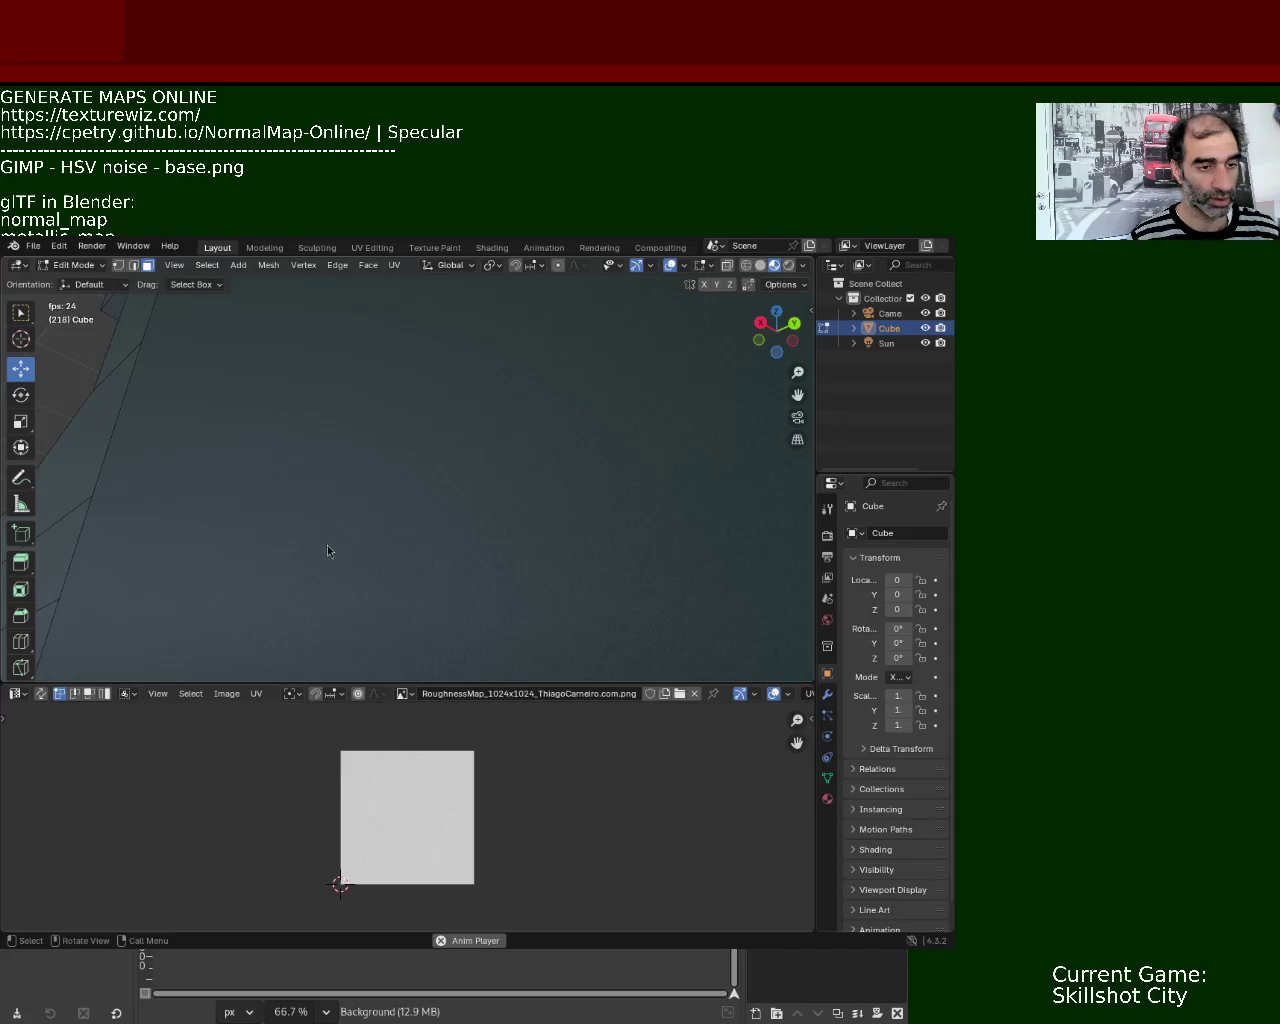
super+drag(278, 555, 661, 536)
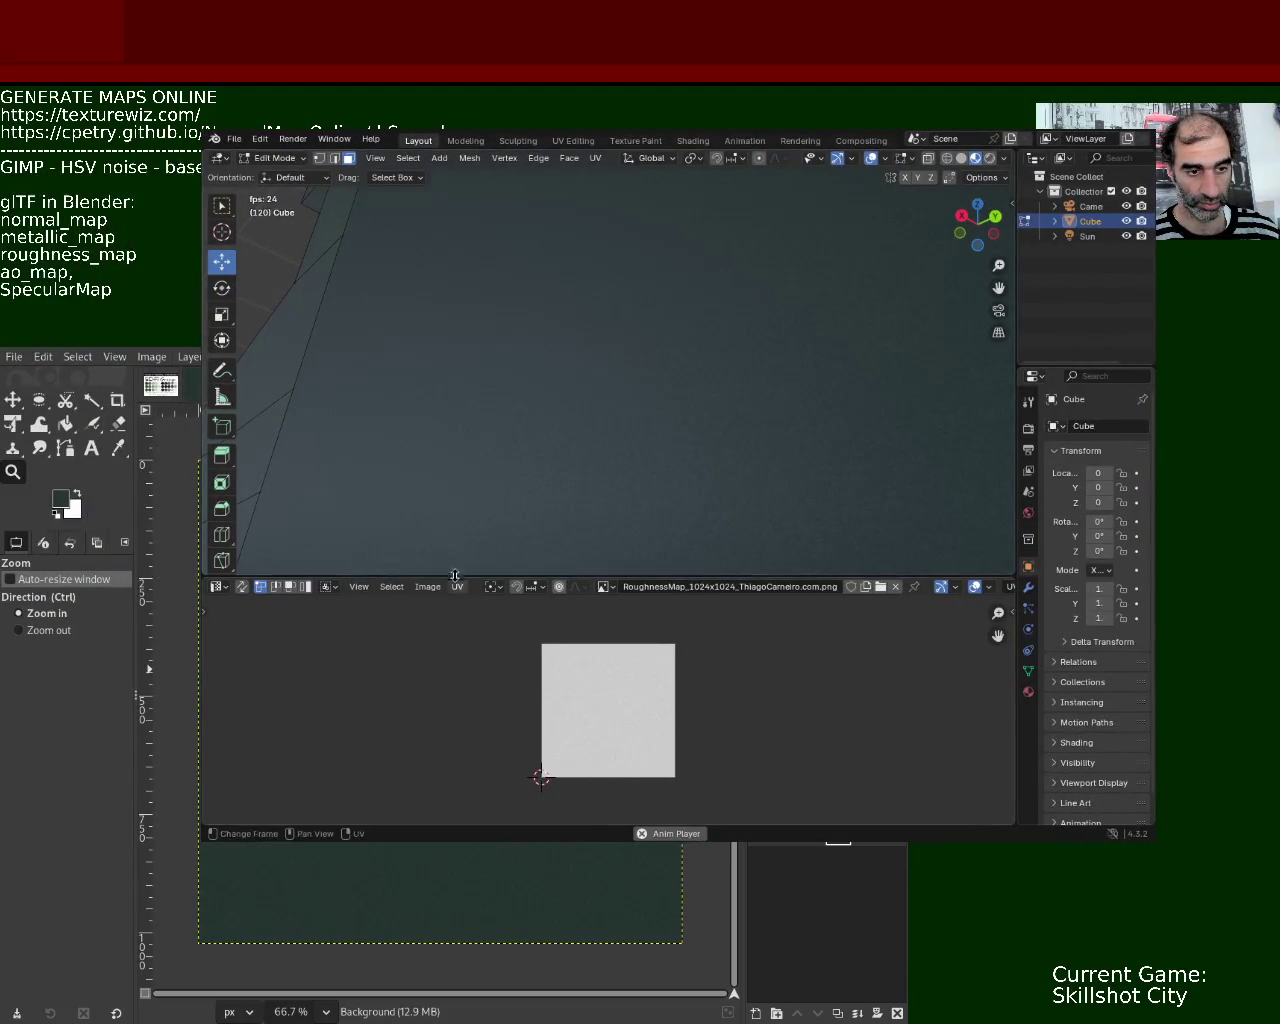
- Browse the export formats, then orbit around the textured humanoid to a close view of its shoulder and arm
click(234, 139)
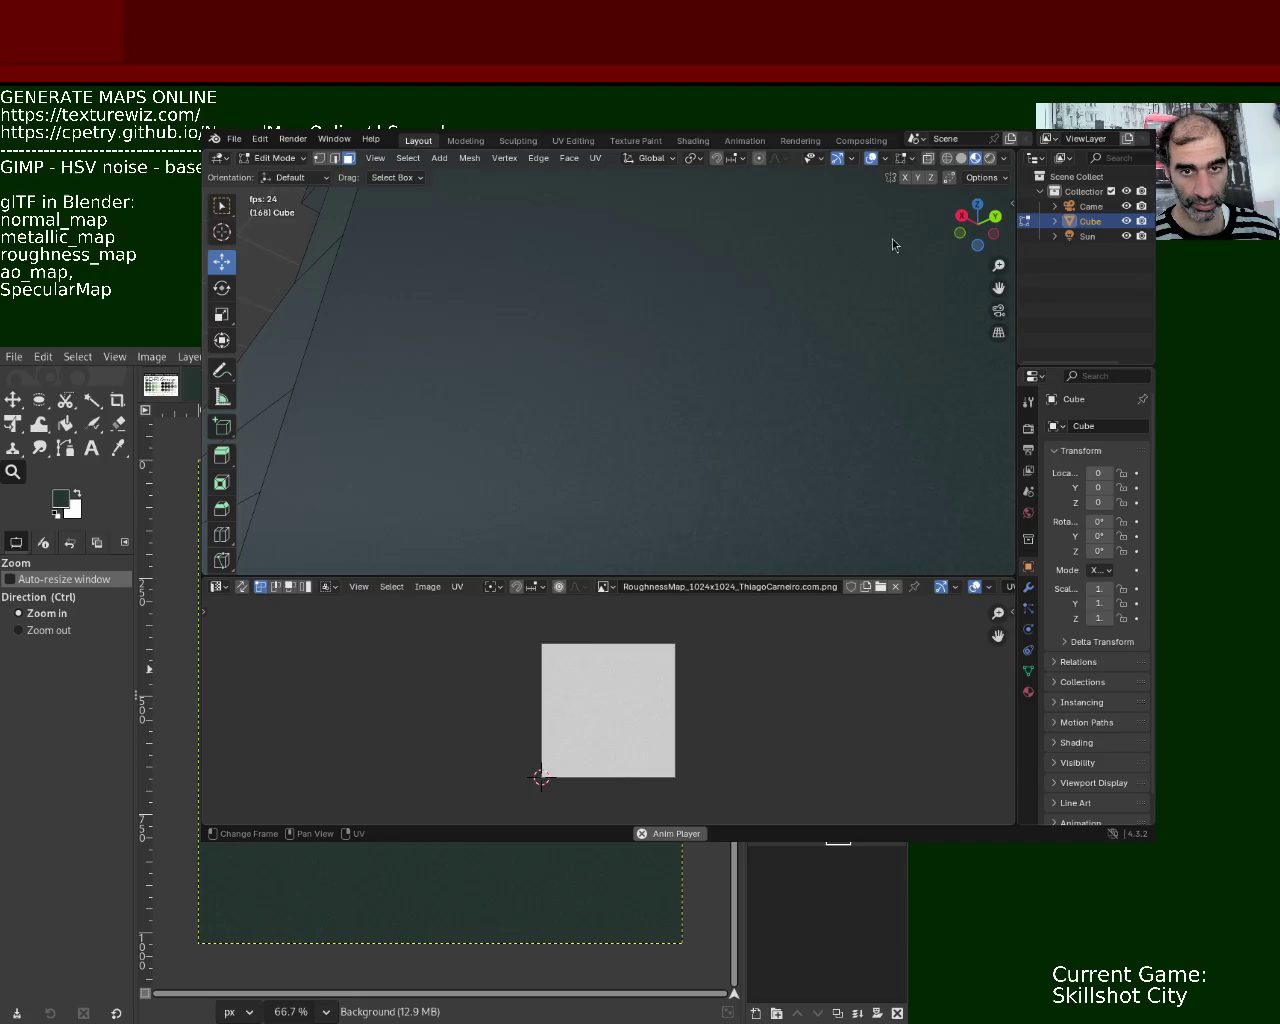
mouse_move(705, 443)
middle_down()
mouse_move(687, 409)
mouse_move(689, 314)
mouse_move(666, 320)
mouse_move(655, 307)
mouse_move(620, 351)
mouse_move(640, 331)
mouse_move(689, 360)
mouse_move(669, 320)
mouse_move(632, 341)
mouse_move(629, 360)
mouse_move(637, 340)
mouse_move(696, 344)
mouse_move(760, 400)
mouse_move(506, 414)
mouse_move(417, 371)
mouse_move(412, 333)
mouse_move(623, 371)
mouse_move(666, 329)
mouse_move(660, 309)
middle_up()
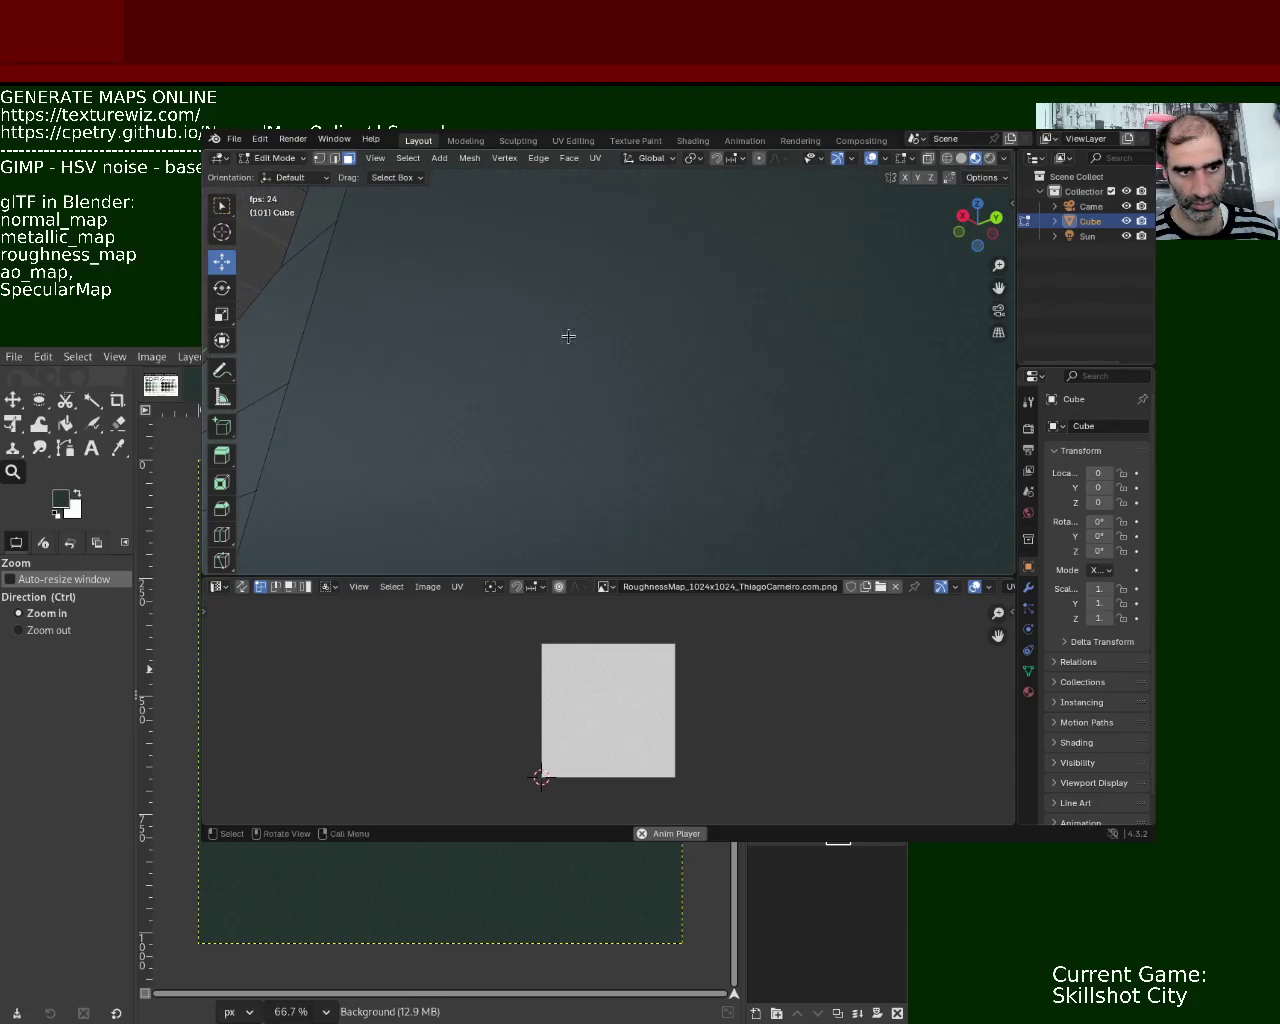
mouse_move(583, 311)
middle_down()
mouse_move(624, 453)
mouse_move(686, 437)
mouse_move(517, 429)
mouse_move(530, 405)
mouse_move(717, 386)
mouse_move(577, 400)
mouse_move(657, 434)
mouse_move(627, 386)
mouse_move(583, 469)
mouse_move(594, 363)
mouse_move(597, 391)
middle_up()
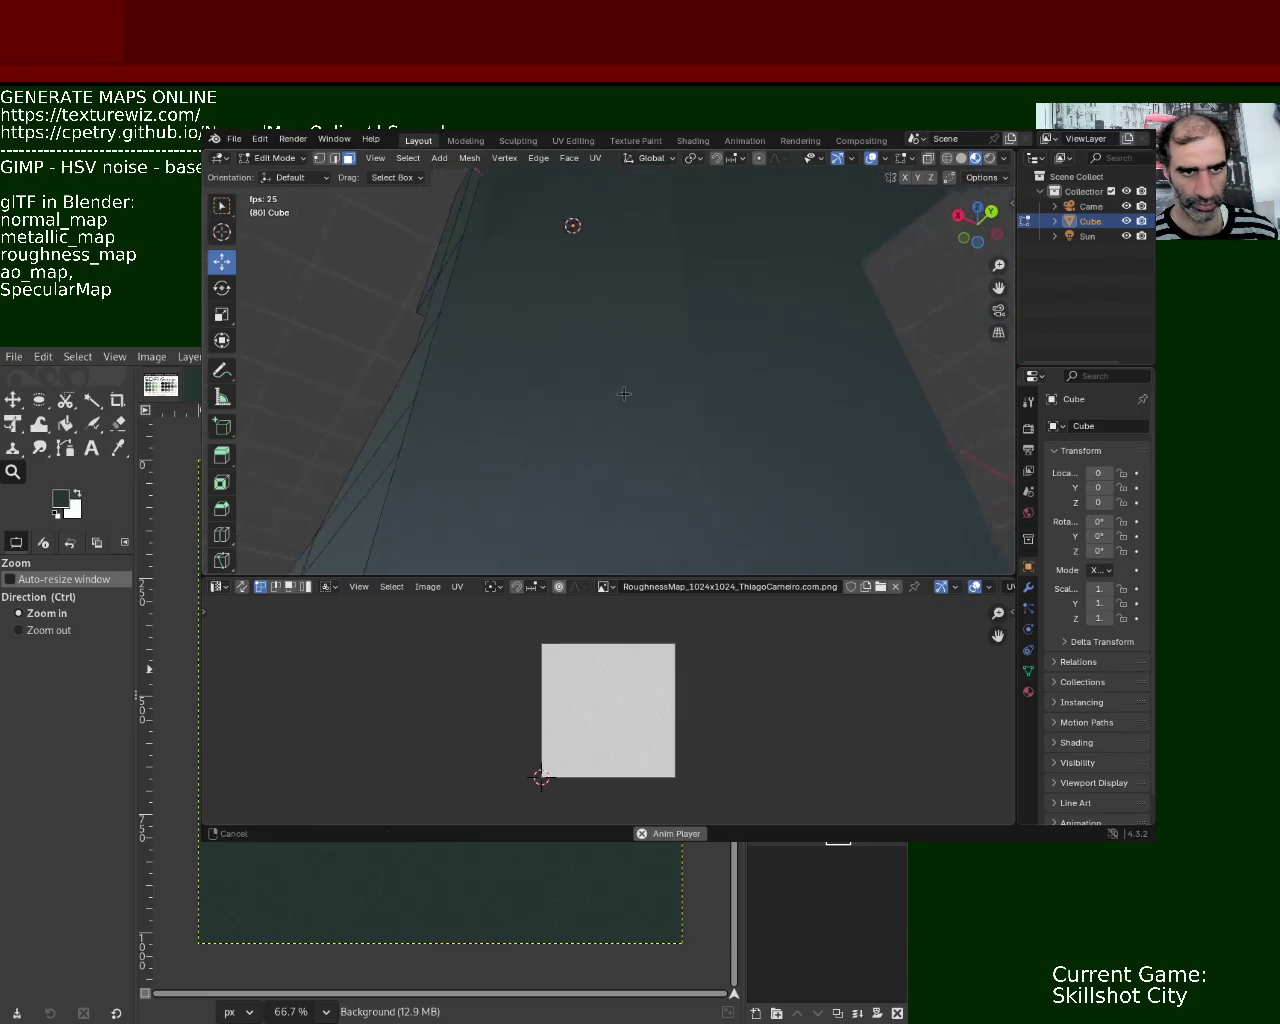
mouse_move(626, 366)
middle_down()
mouse_move(593, 345)
mouse_move(450, 368)
middle_up()
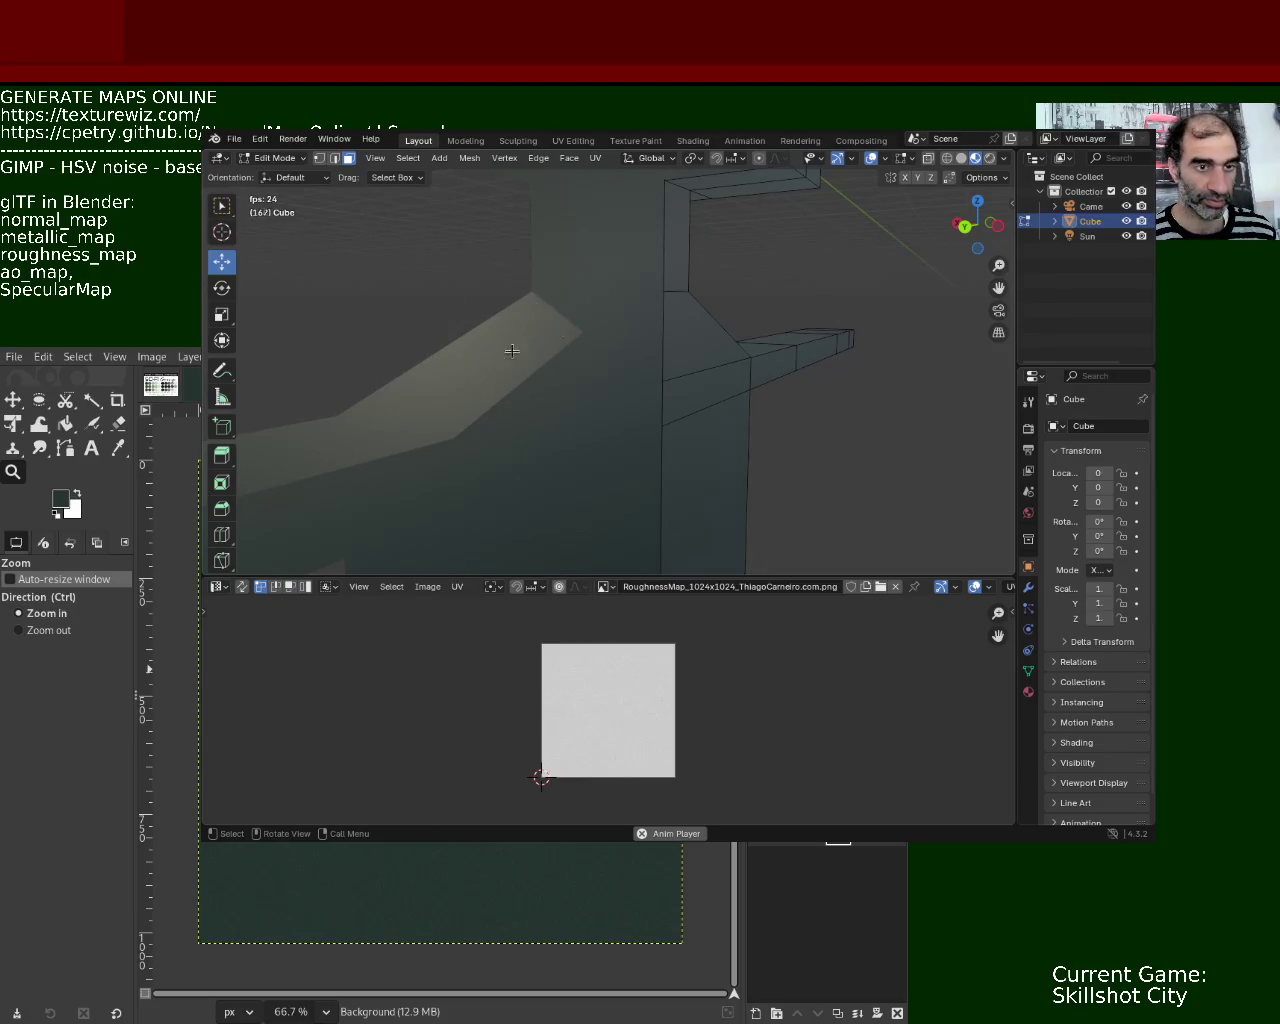
middle_drag(498, 341, 631, 283)
- Zoom out and orbit the humanoid from below, close to its surface, then to a distant side view
scroll(634, 417, down, 4)
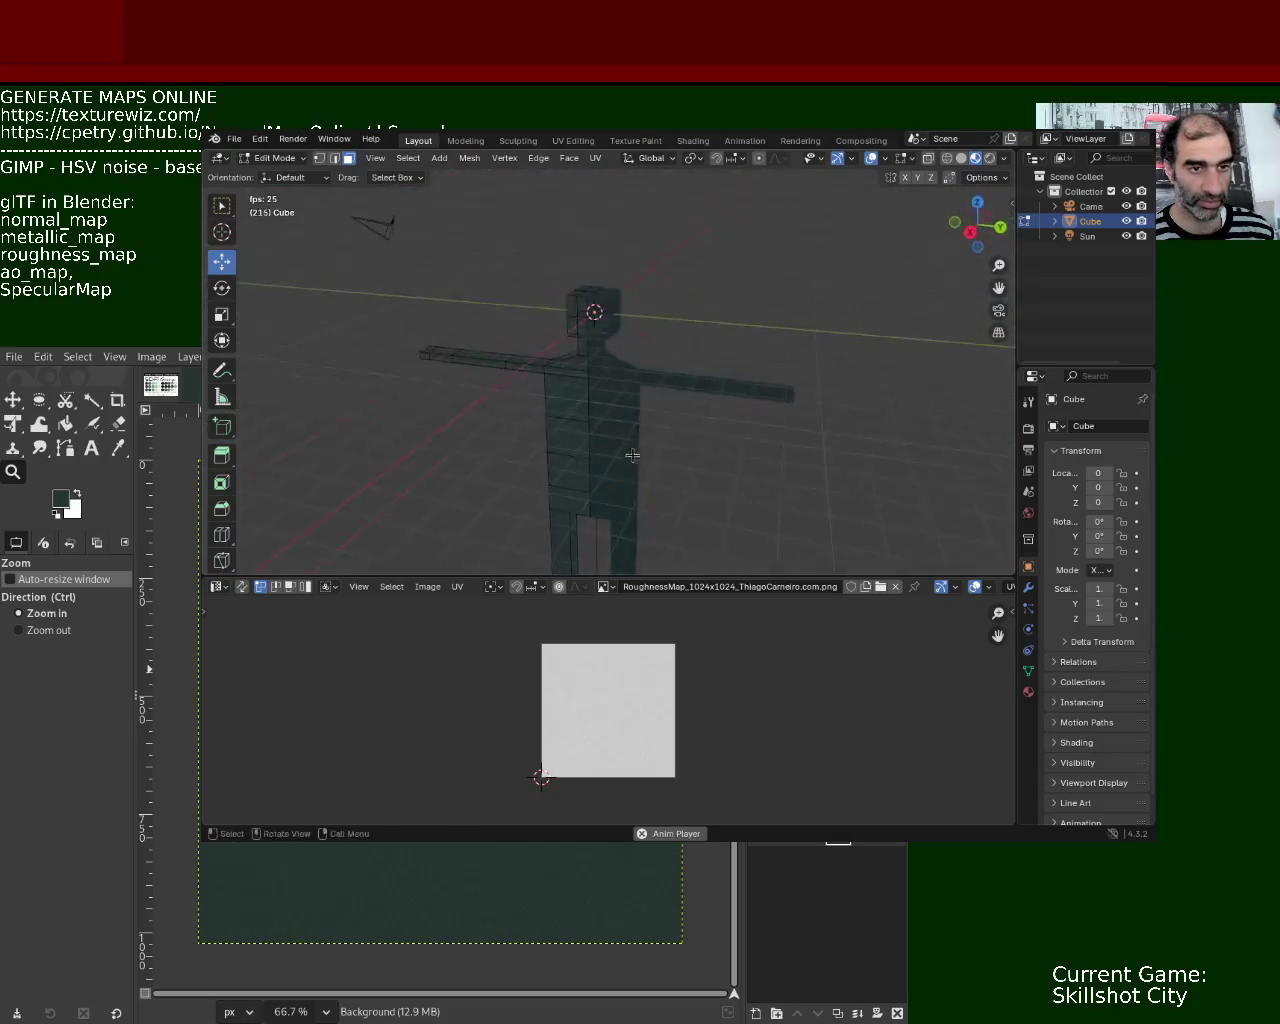
mouse_move(694, 449)
middle_down()
mouse_move(563, 466)
mouse_move(706, 355)
mouse_move(723, 520)
mouse_move(604, 372)
mouse_move(648, 369)
mouse_move(646, 334)
mouse_move(648, 411)
mouse_move(611, 289)
mouse_move(620, 331)
mouse_move(671, 409)
mouse_move(609, 294)
mouse_move(654, 426)
mouse_move(563, 434)
mouse_move(515, 335)
mouse_move(606, 363)
mouse_move(463, 371)
mouse_move(574, 309)
mouse_move(544, 271)
mouse_move(523, 323)
mouse_move(549, 337)
mouse_move(554, 323)
mouse_move(597, 314)
mouse_move(609, 371)
mouse_move(567, 335)
middle_up()
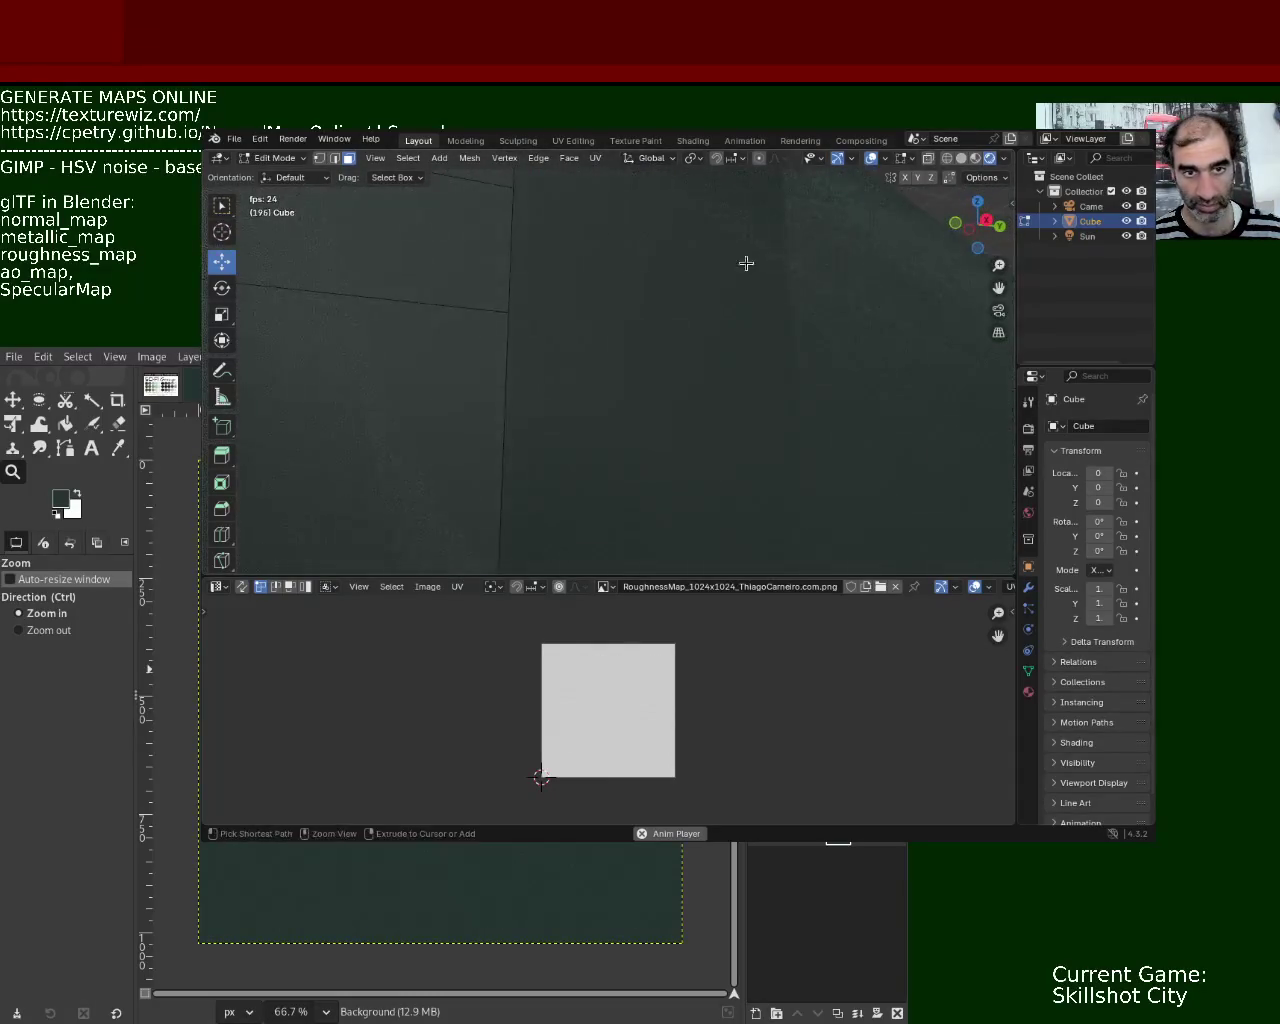
mouse_move(576, 399)
middle_down()
mouse_move(652, 337)
mouse_move(598, 349)
middle_up()
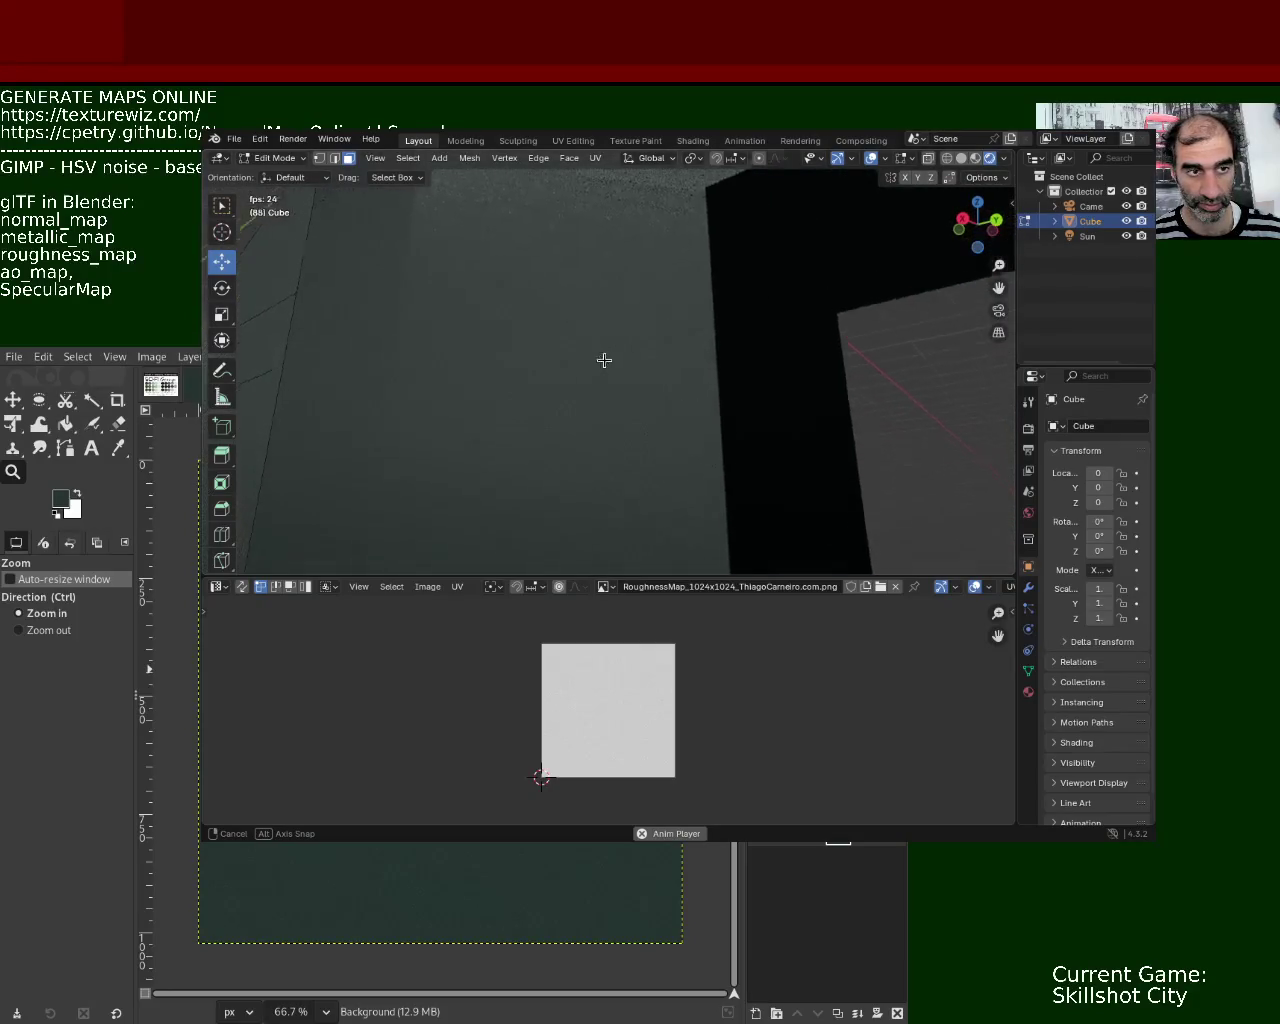
middle_drag(598, 349, 601, 368)
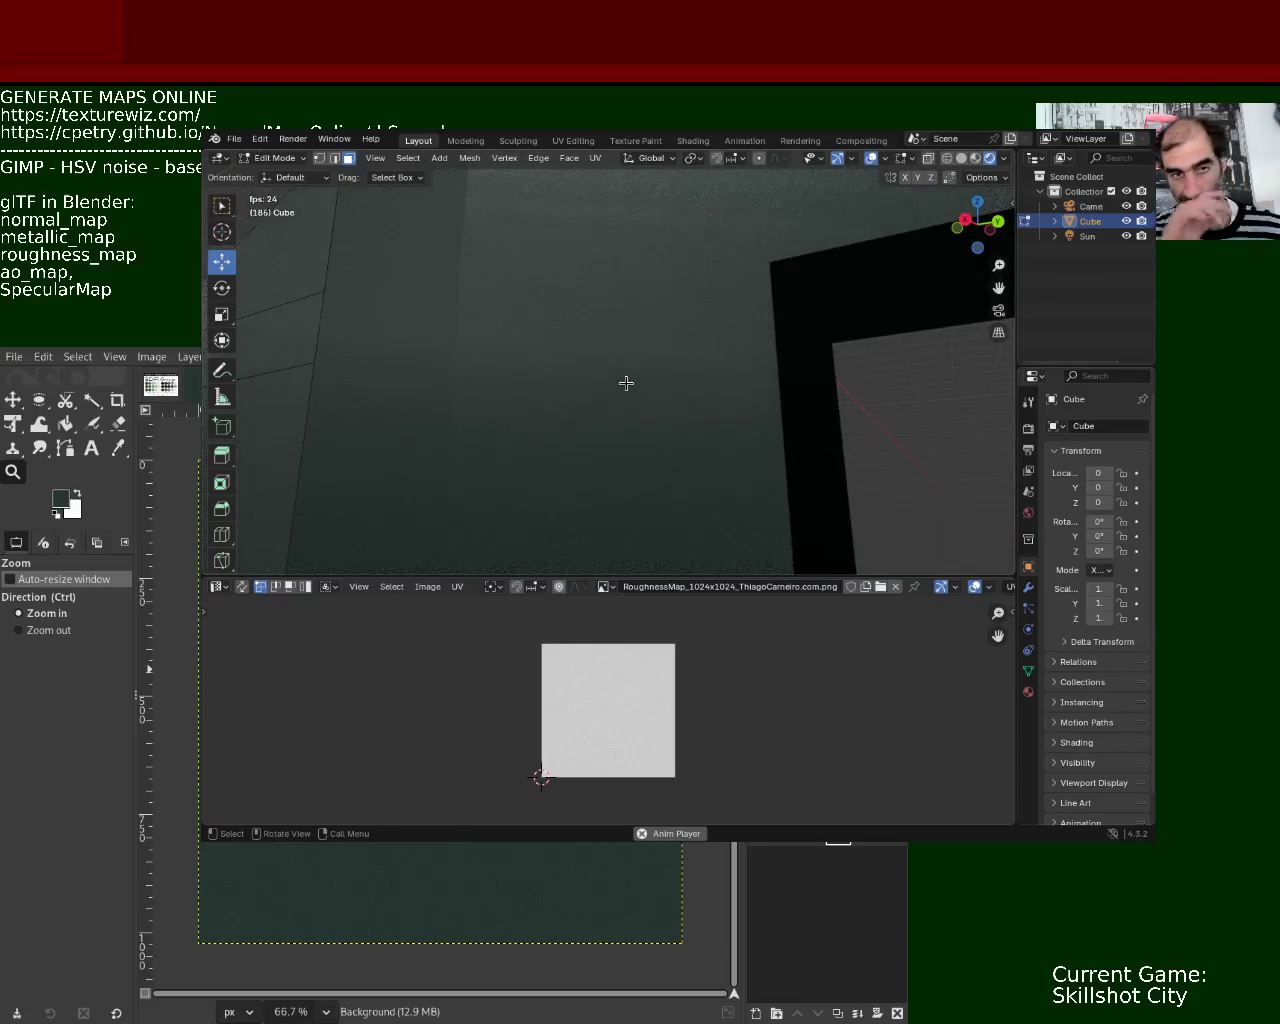
mouse_move(626, 383)
middle_down()
mouse_move(547, 432)
mouse_move(606, 386)
middle_up()
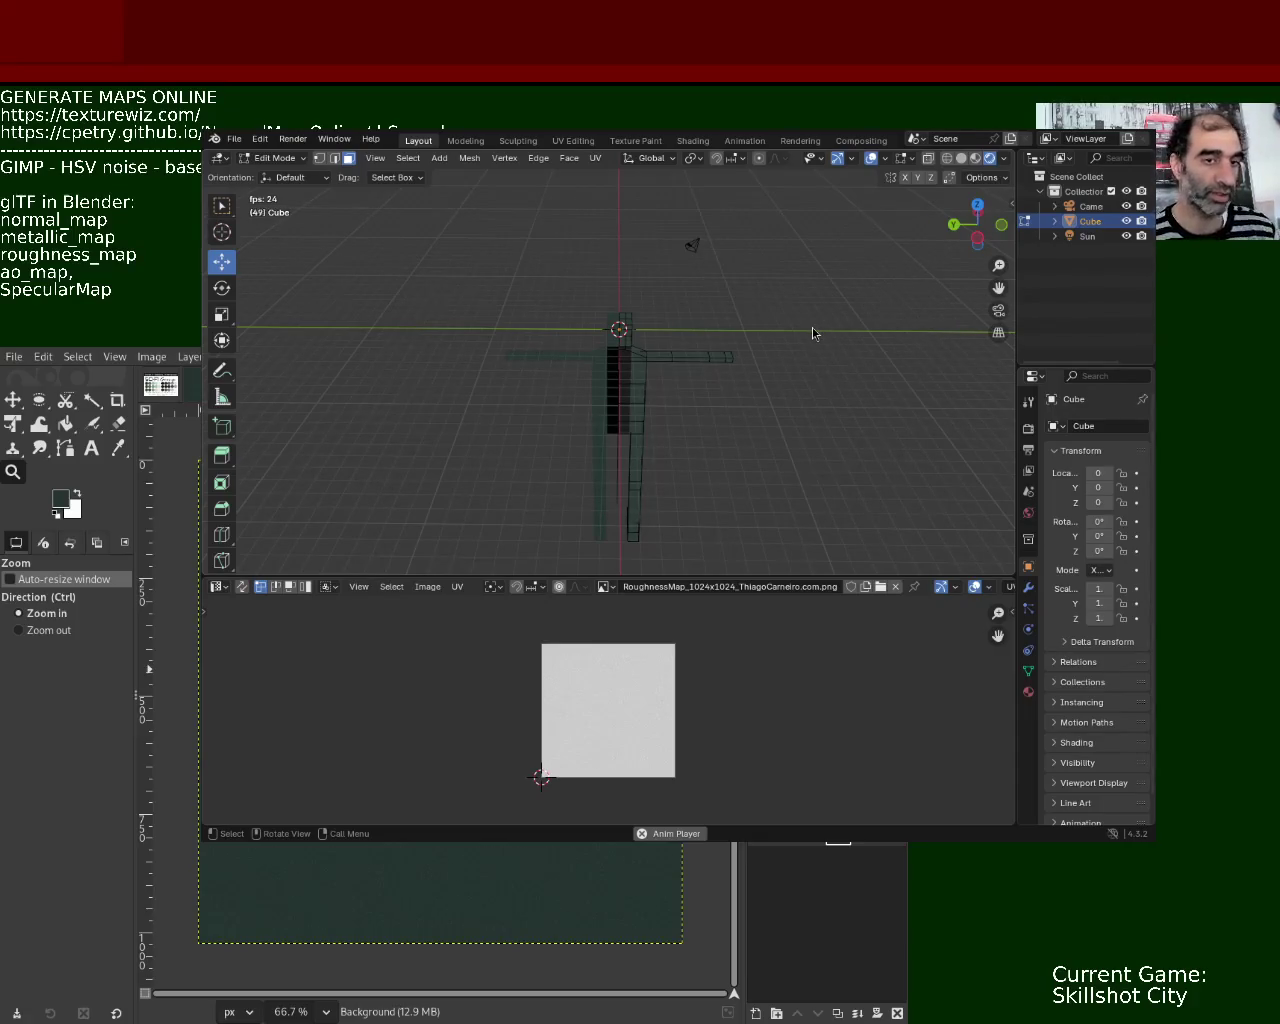
mouse_move(632, 430)
middle_down()
mouse_move(685, 411)
mouse_move(598, 341)
mouse_move(609, 281)
mouse_move(603, 337)
mouse_move(586, 317)
mouse_move(594, 351)
mouse_move(629, 356)
mouse_move(643, 300)
mouse_move(617, 286)
mouse_move(584, 399)
mouse_move(540, 449)
middle_up()
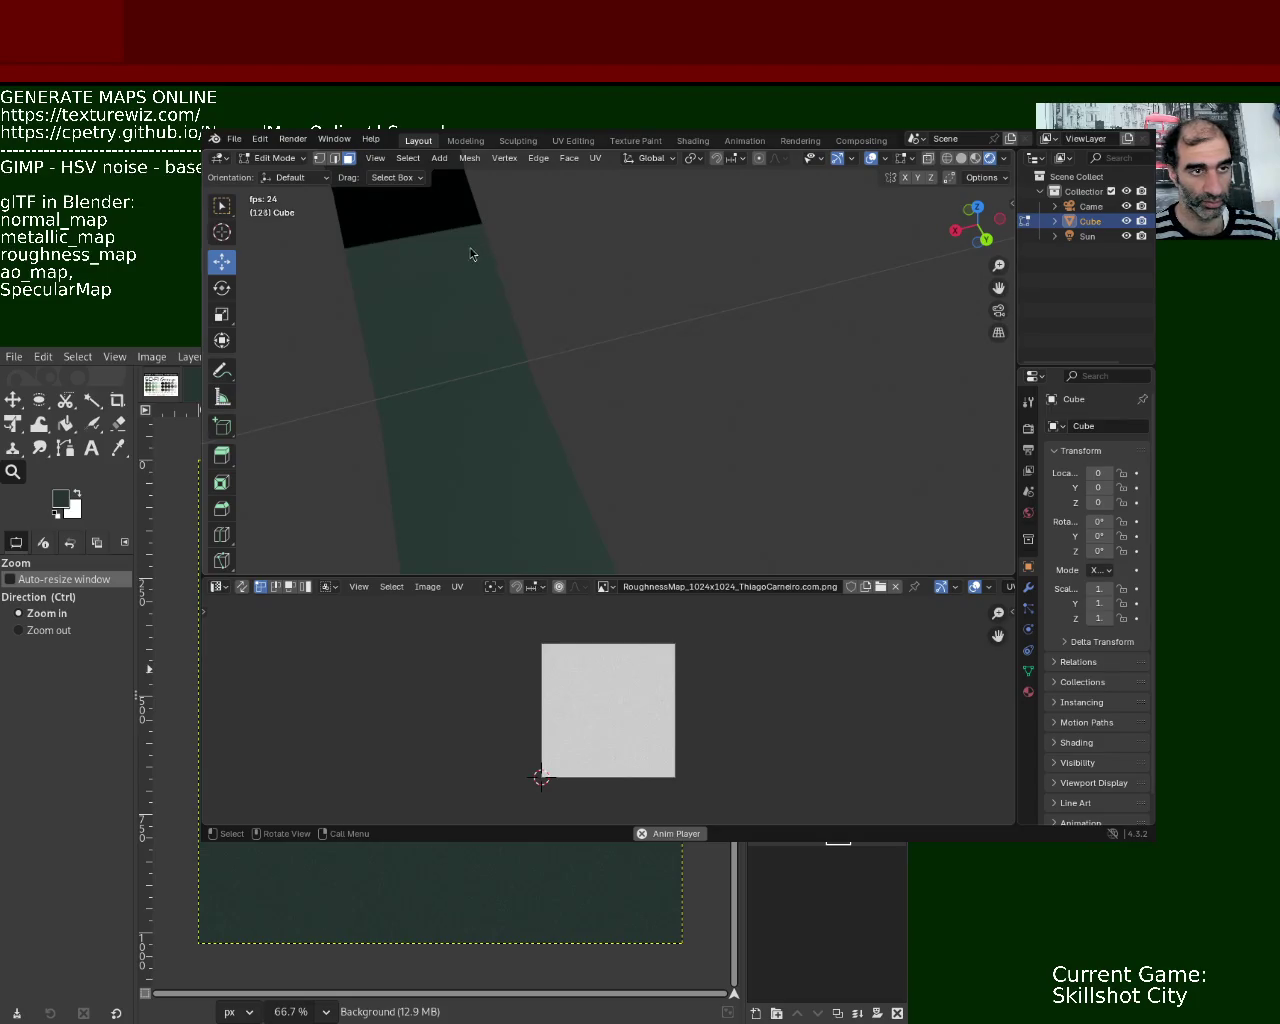
click(662, 370)
mouse_move(662, 370)
middle_down()
mouse_move(495, 348)
mouse_move(650, 320)
mouse_move(667, 260)
middle_up()
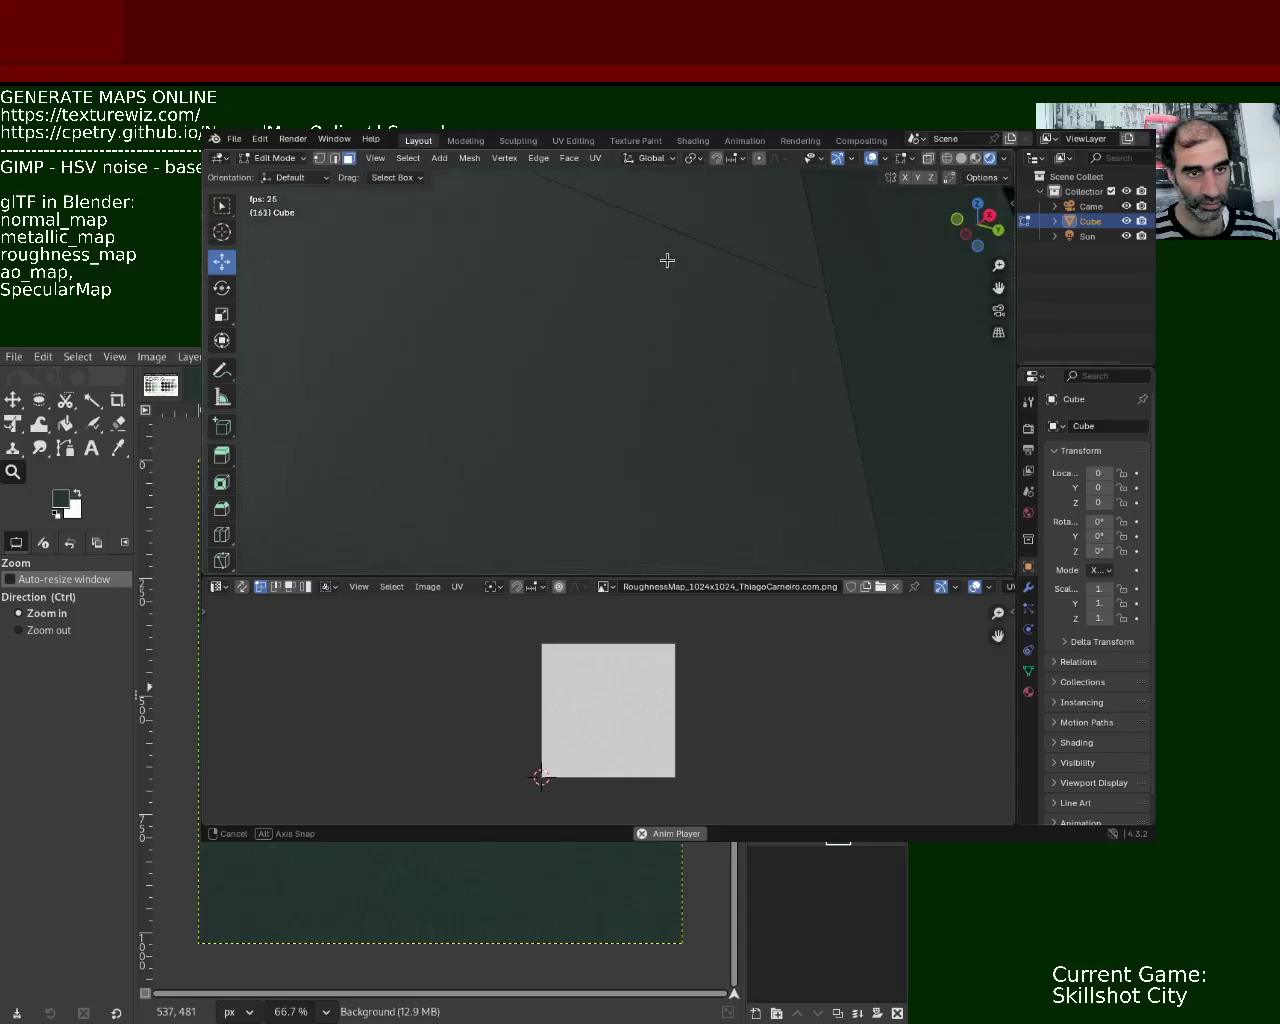
middle_drag(667, 260, 673, 327)
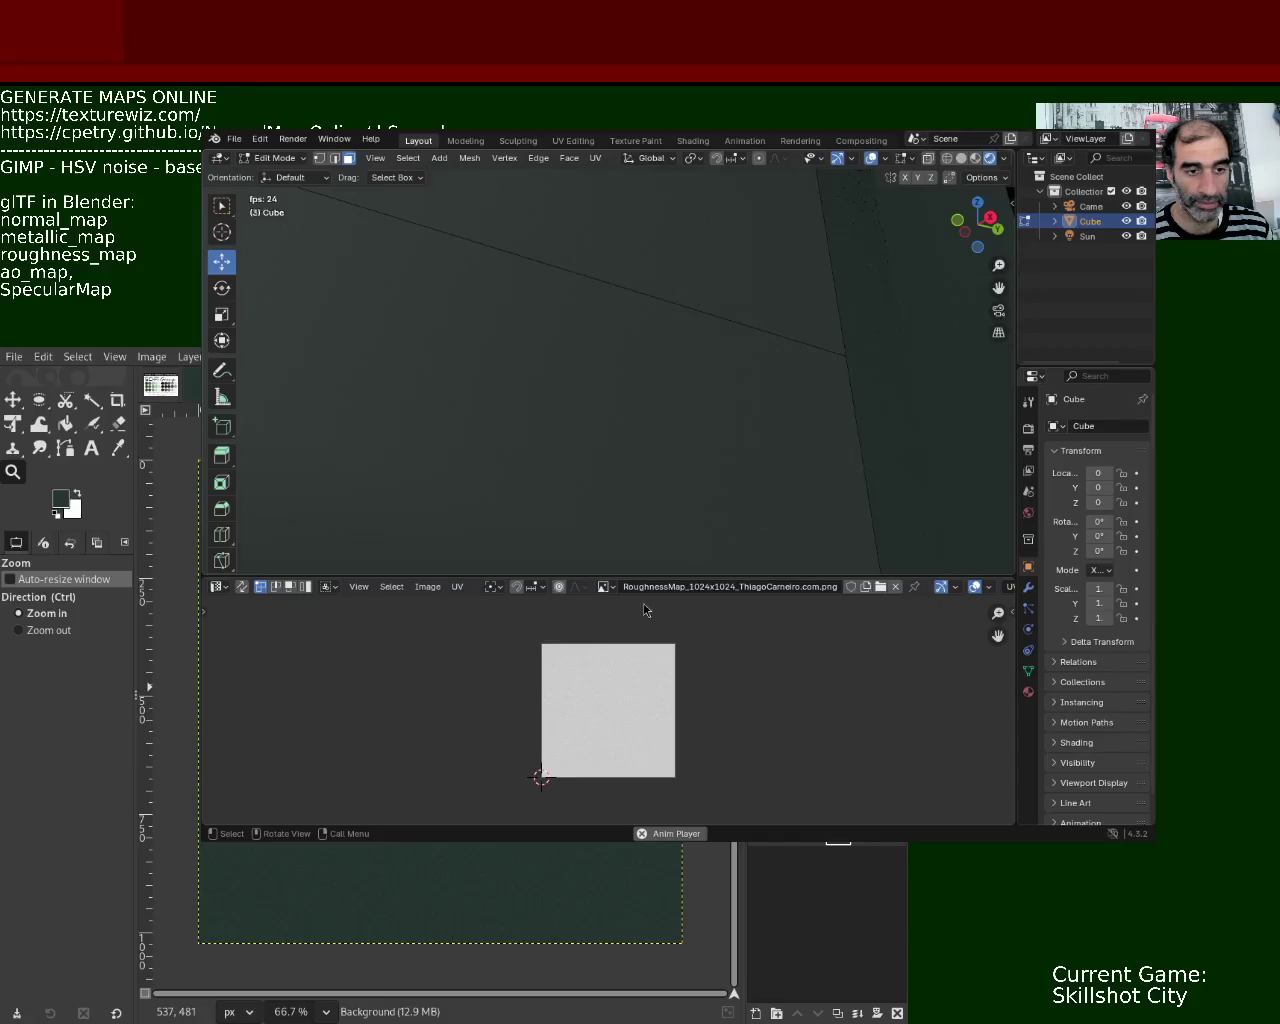
click(233, 139)
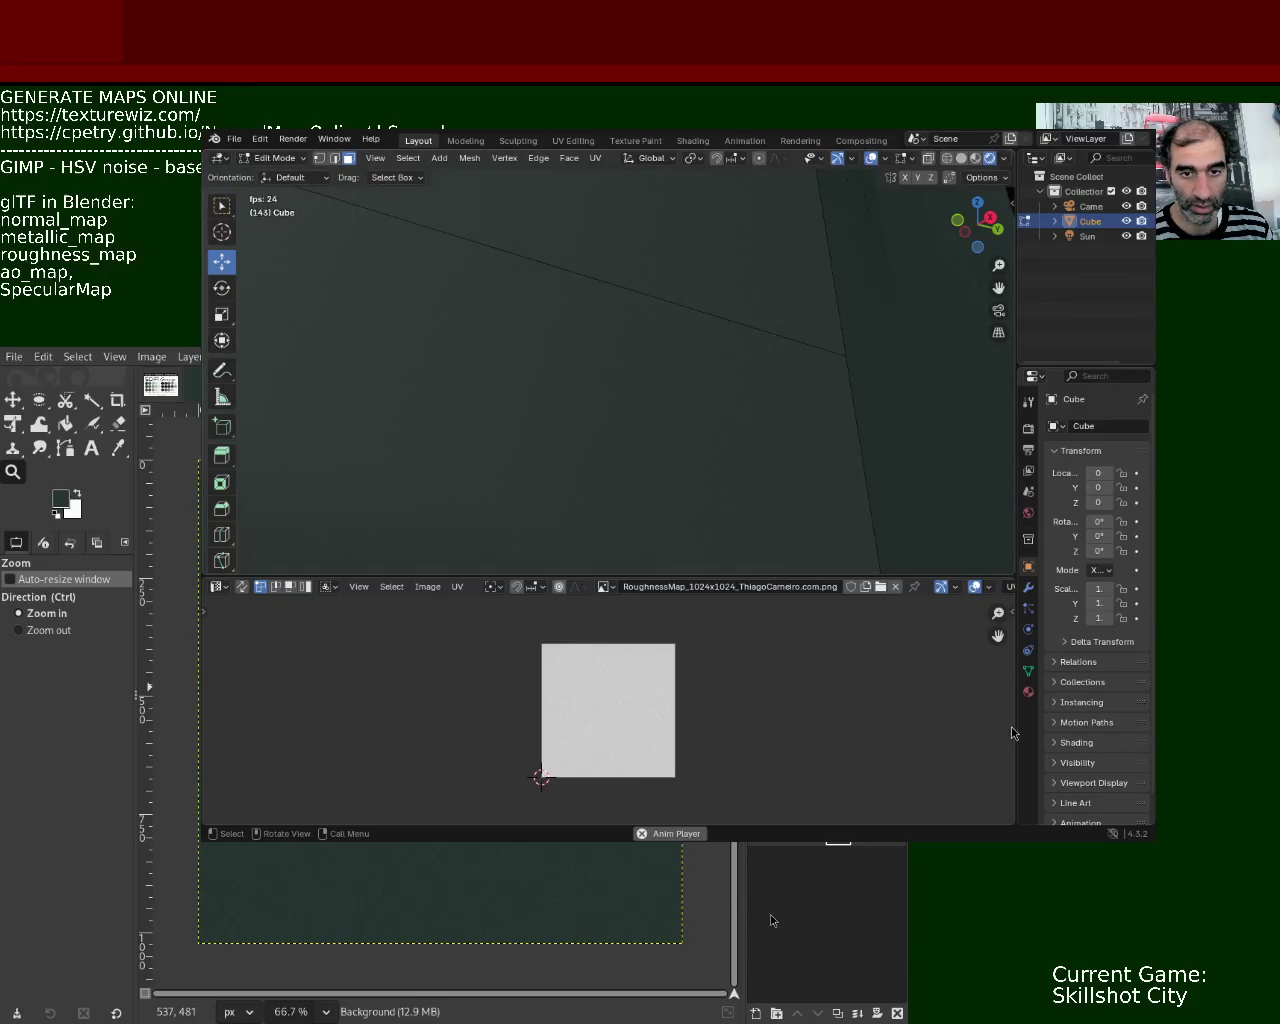
- Switch the Cube from Edit Mode to Object Mode and look over the export formats
key(Tab)
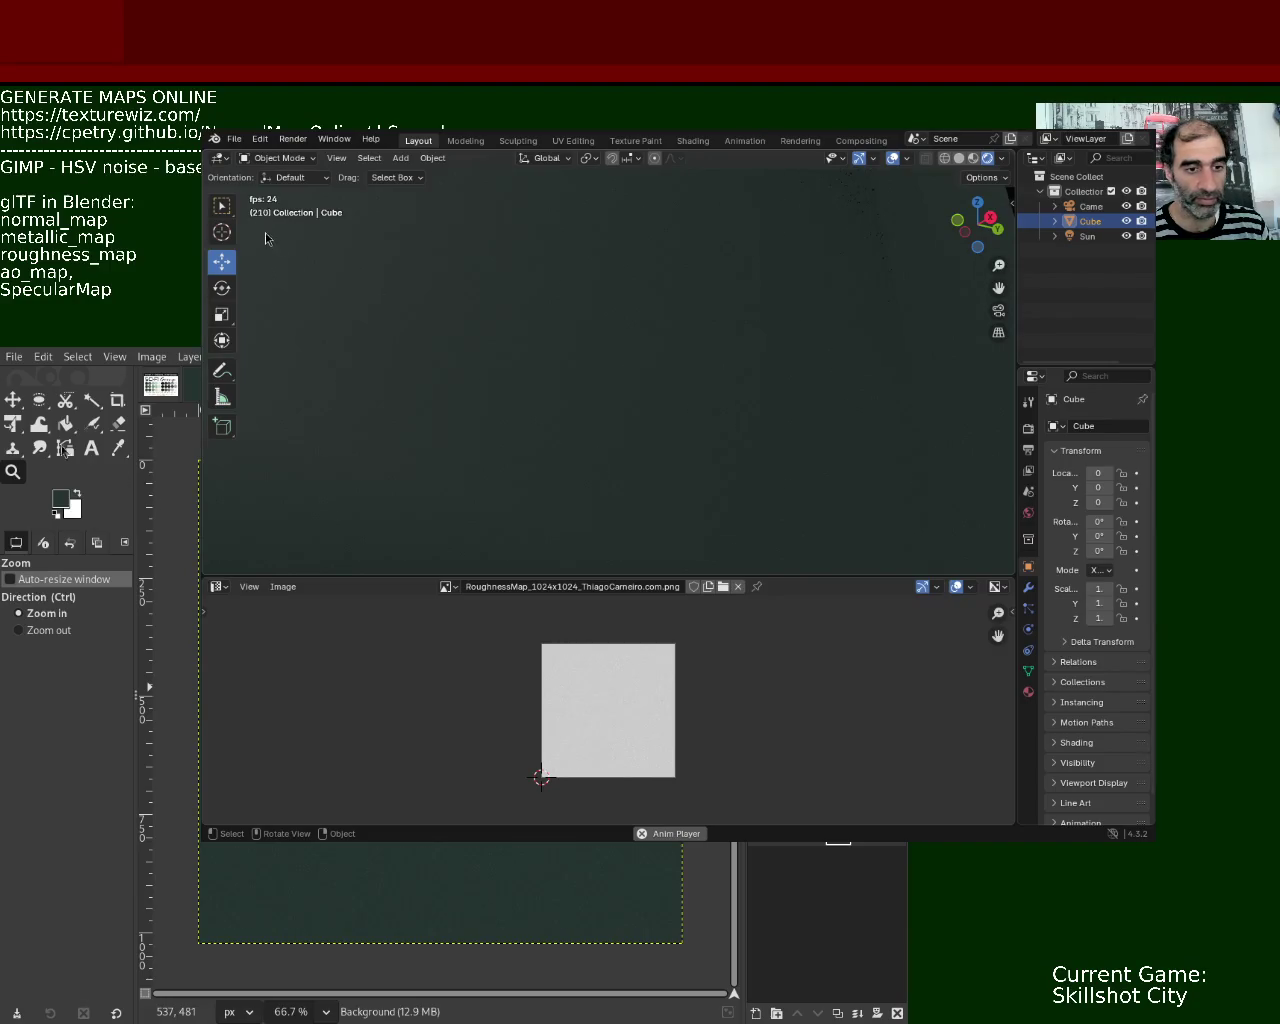
click(234, 139)
mouse_move(300, 365)
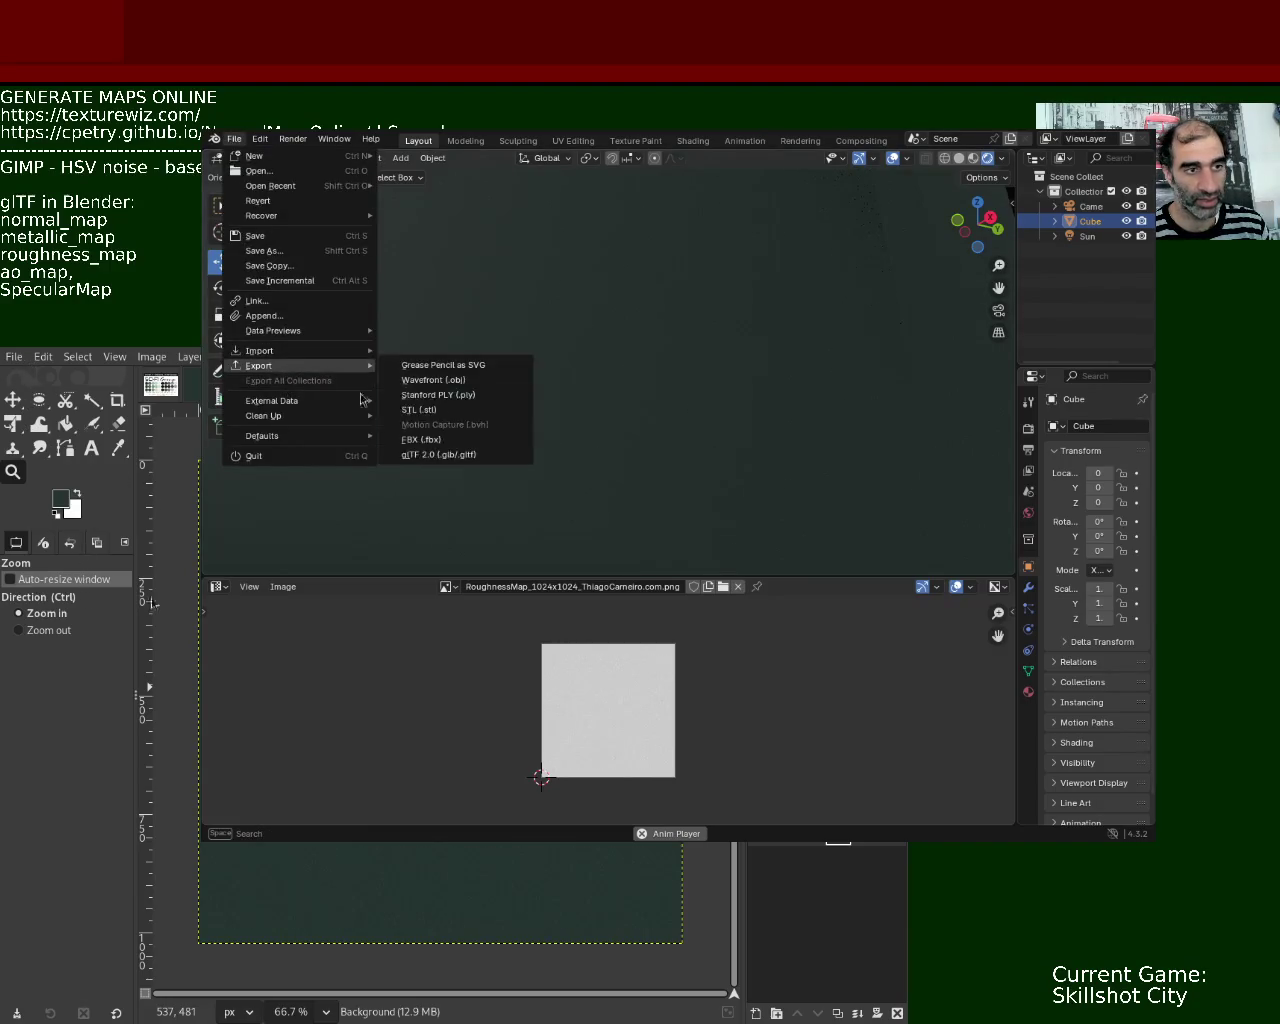
click(456, 455)
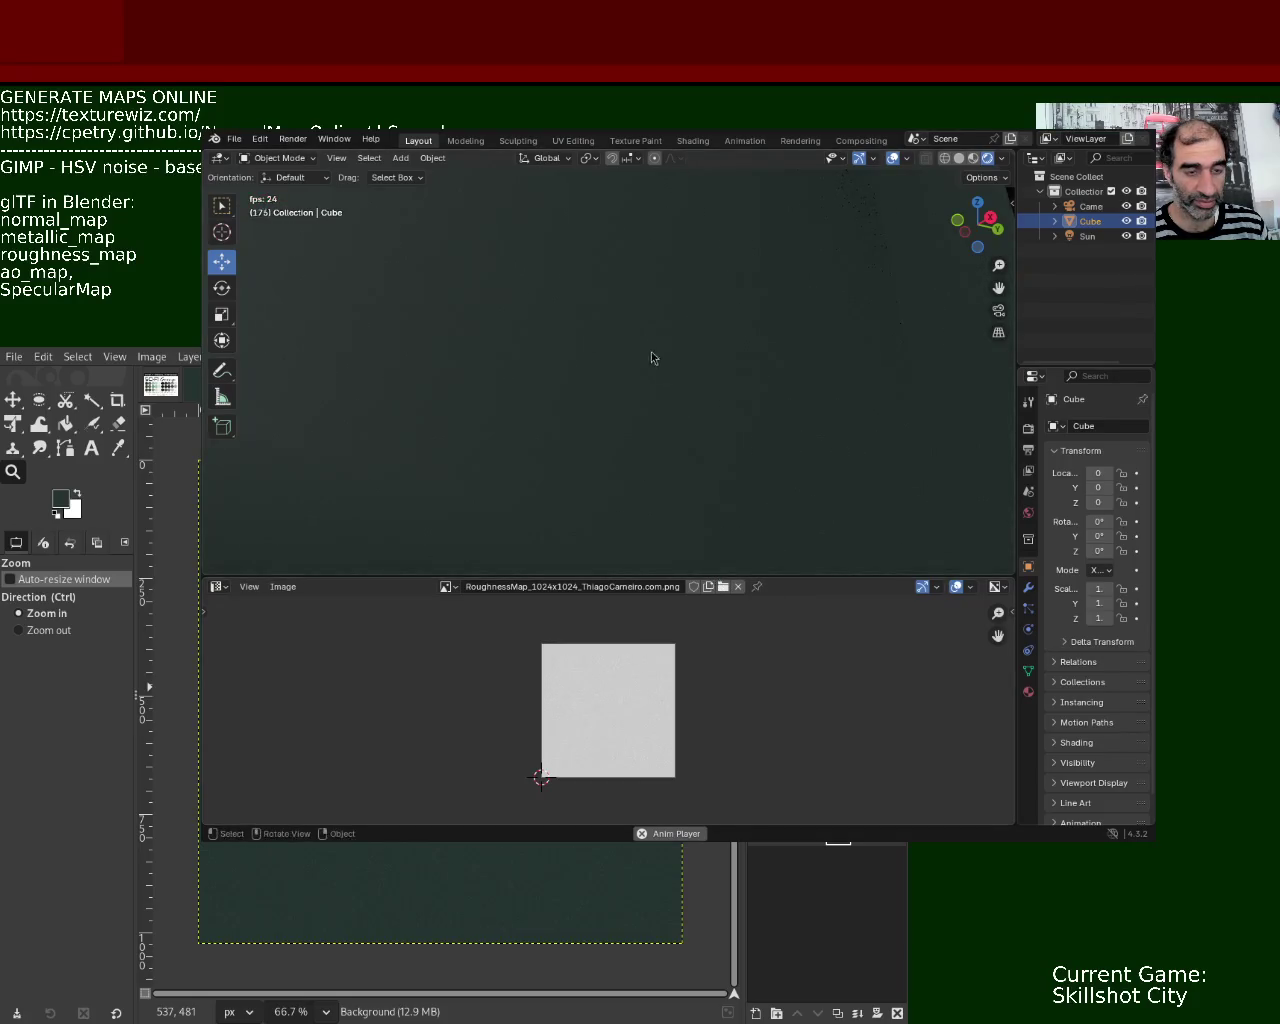
- Deselect the Cube and pull the view back to frame the whole character
click(662, 412)
mouse_move(662, 412)
middle_down()
mouse_move(687, 500)
mouse_move(606, 326)
mouse_move(551, 434)
mouse_move(748, 474)
middle_up()
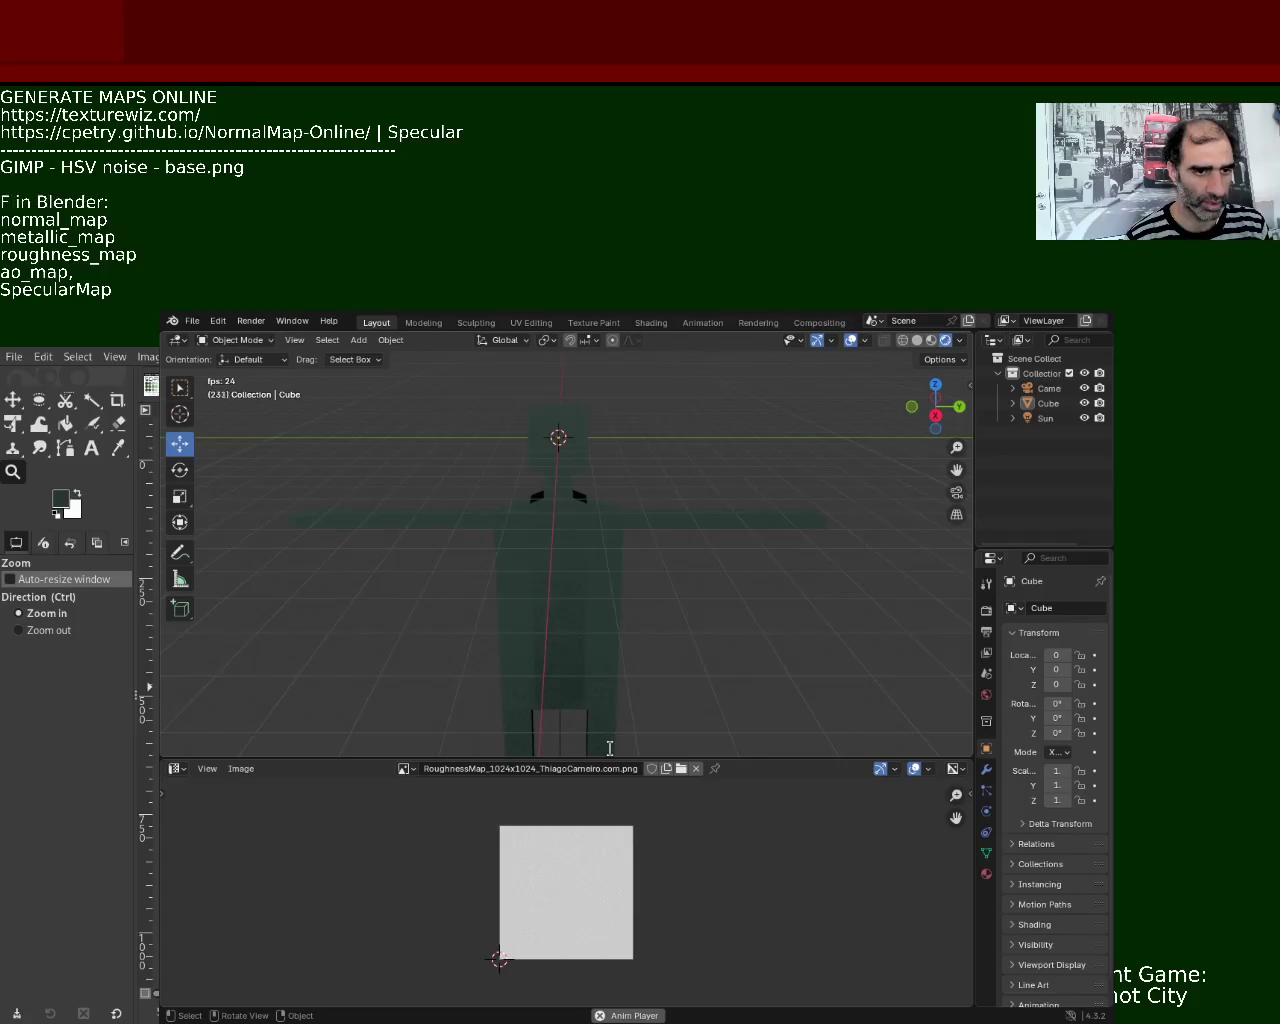
- Reword the header to 'gltf export using jpeg compress in Blender:' and list the maps comma-separated on one line
text(export )
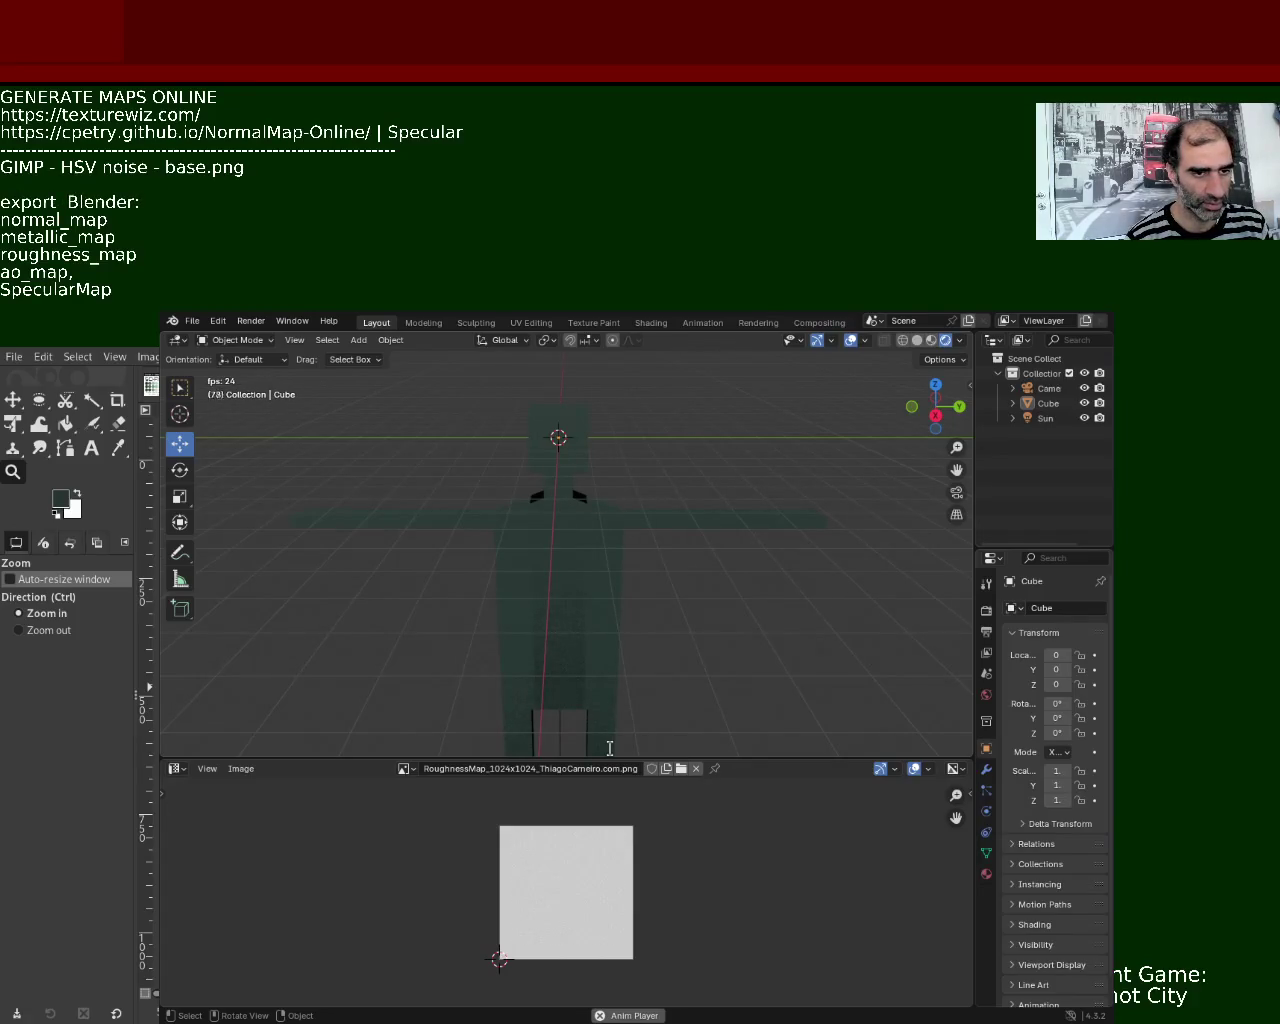
text(jpeg compress)
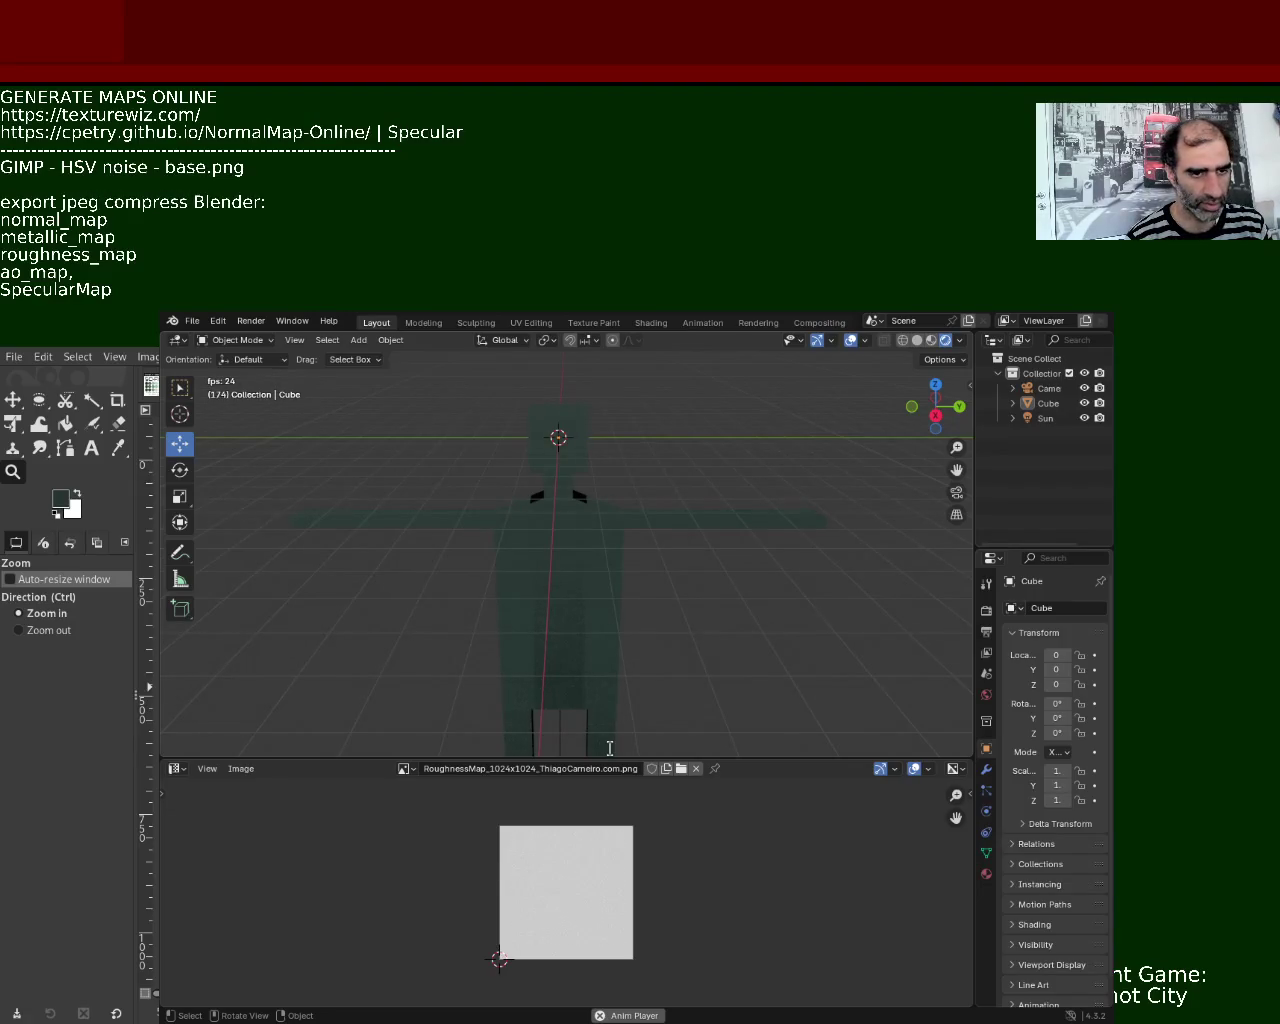
text(gltf )
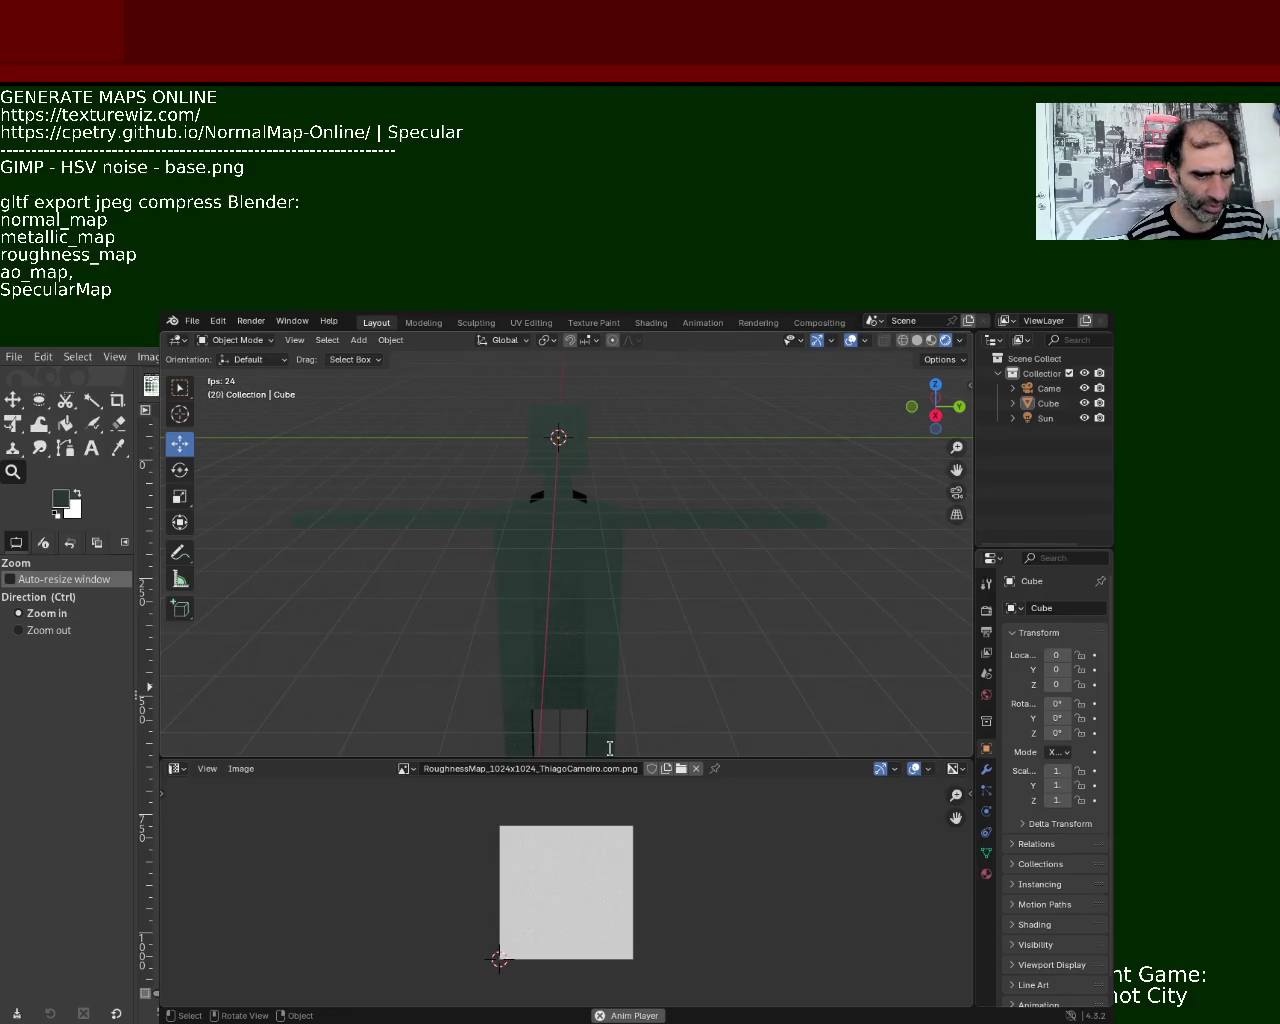
text(using )
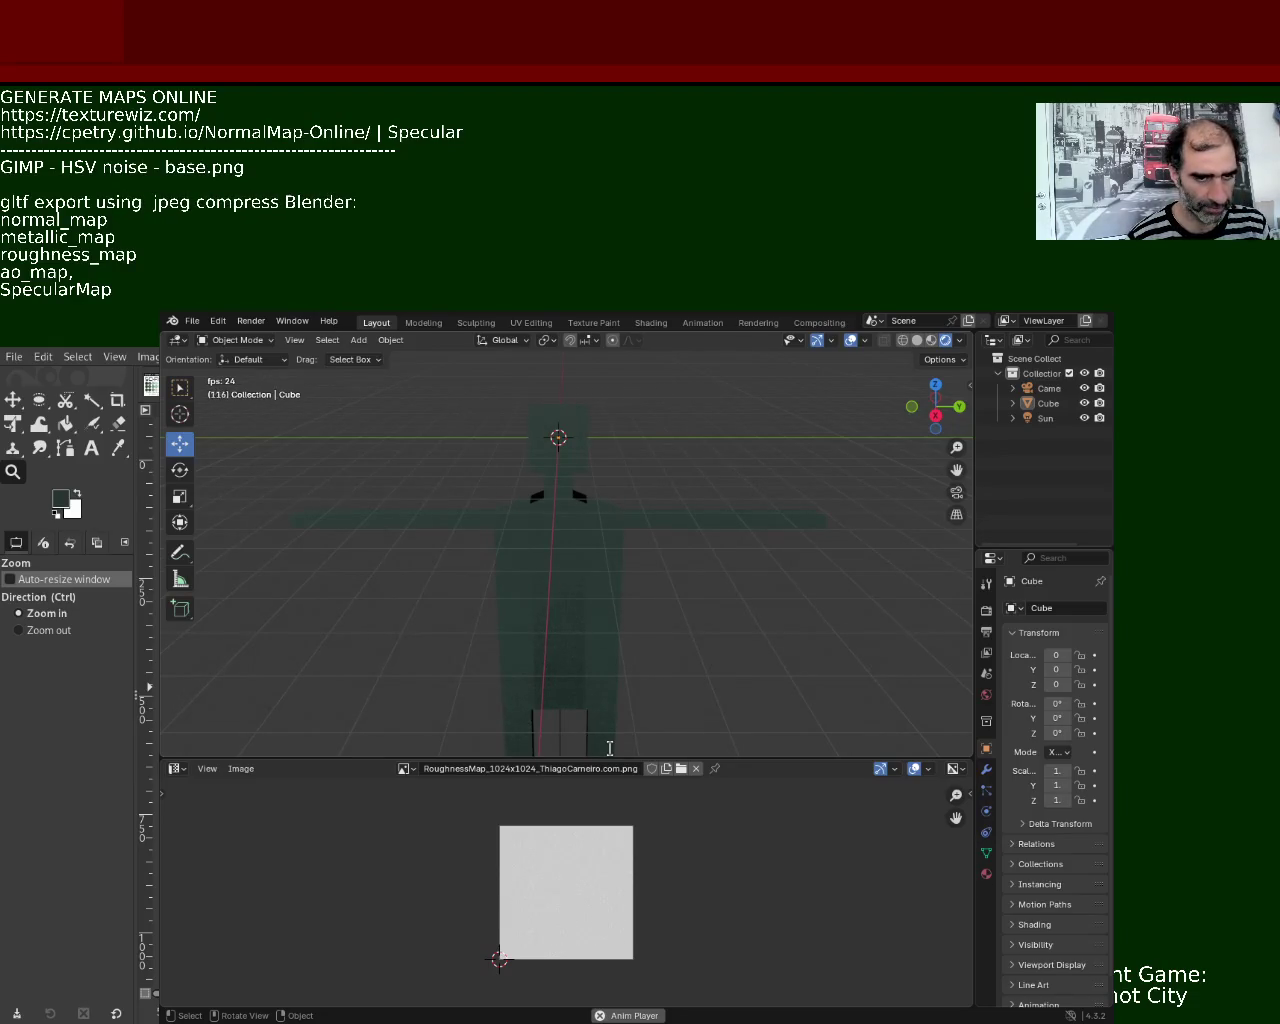
text( in)
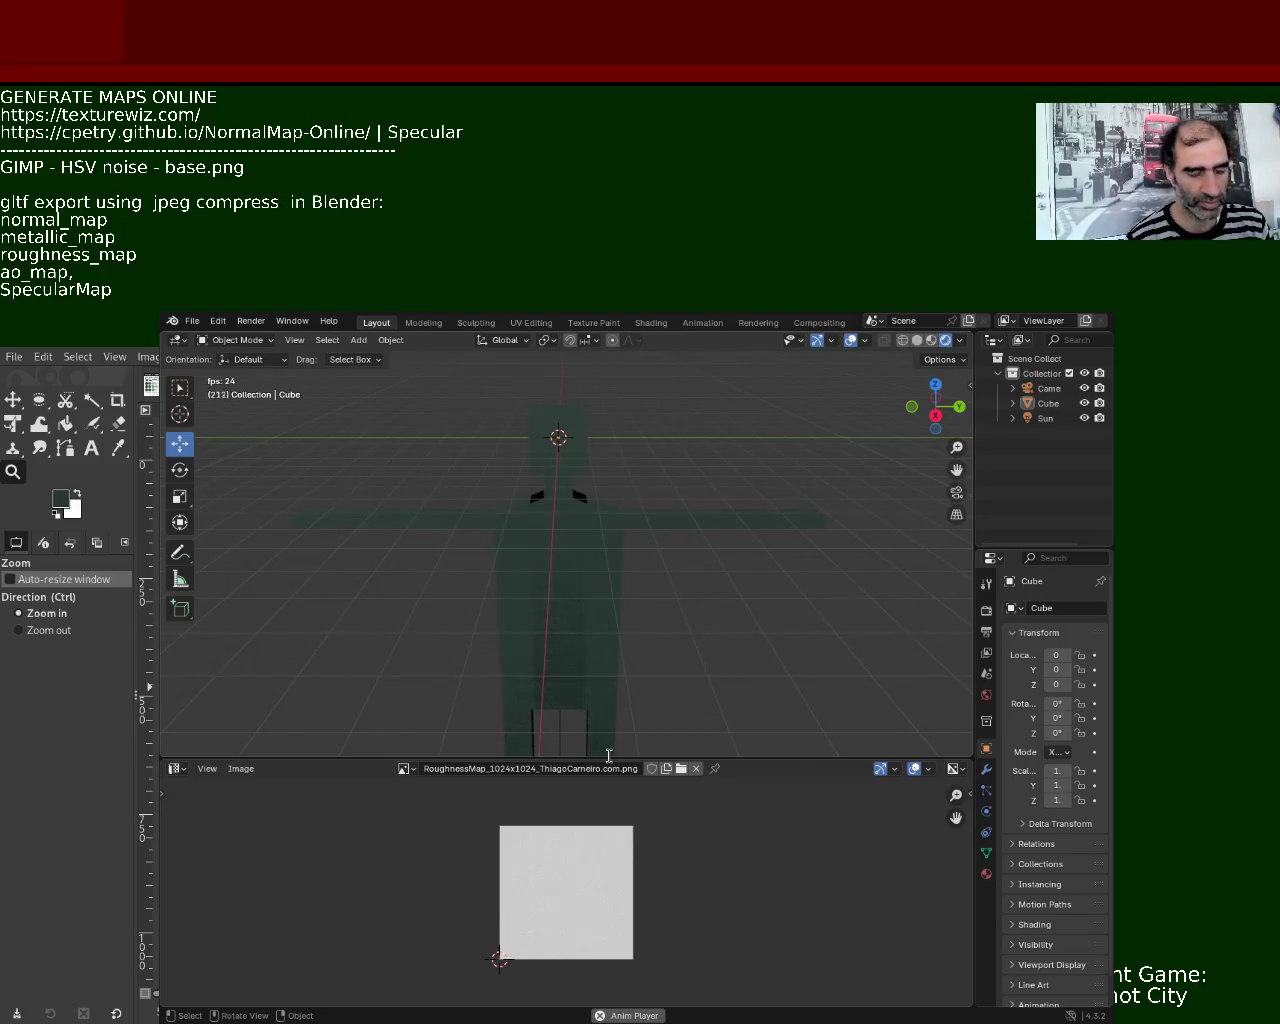
key(BackSpace)
key(BackSpace)
key(BackSpace)
key(BackSpace)
key(BackSpace)
text(, metallic)
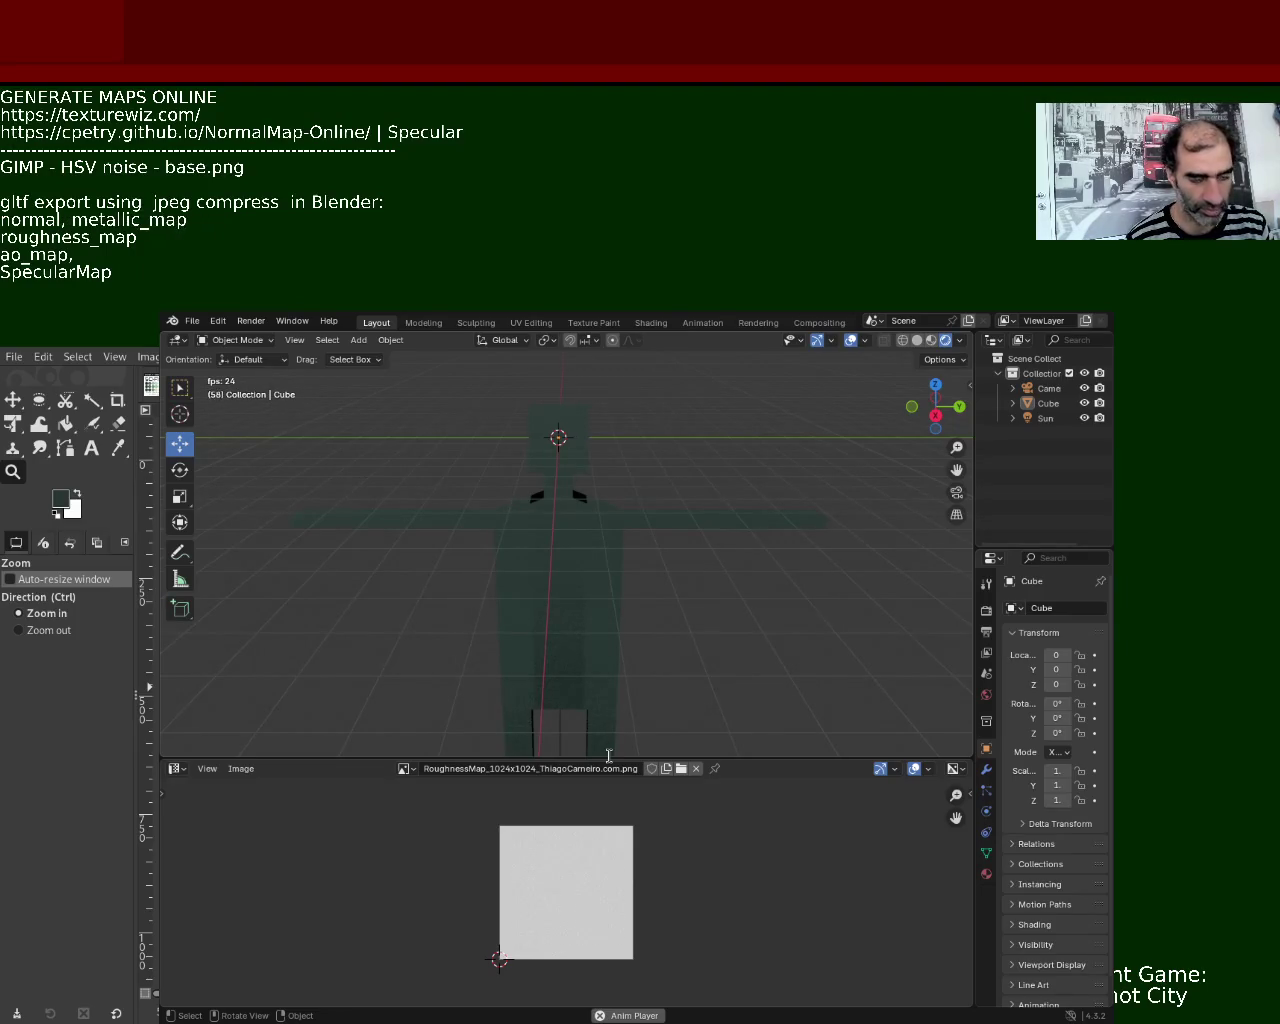
key(BackSpace)
key(BackSpace)
key(BackSpace)
key(BackSpace)
key(Delete)
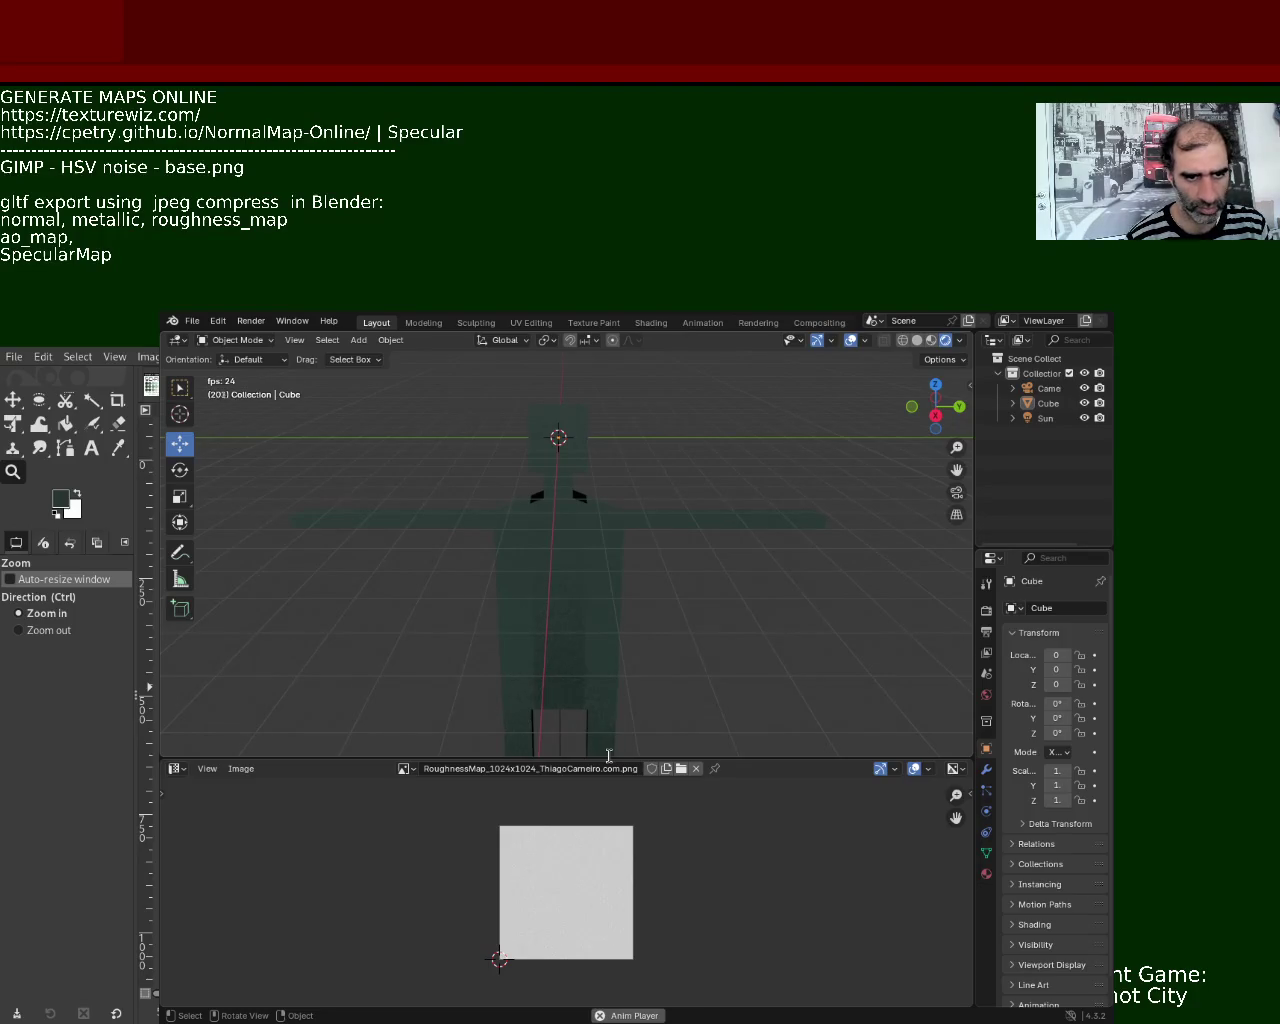
key(BackSpace)
key(BackSpace)
key(BackSpace)
key(BackSpace)
text(,)
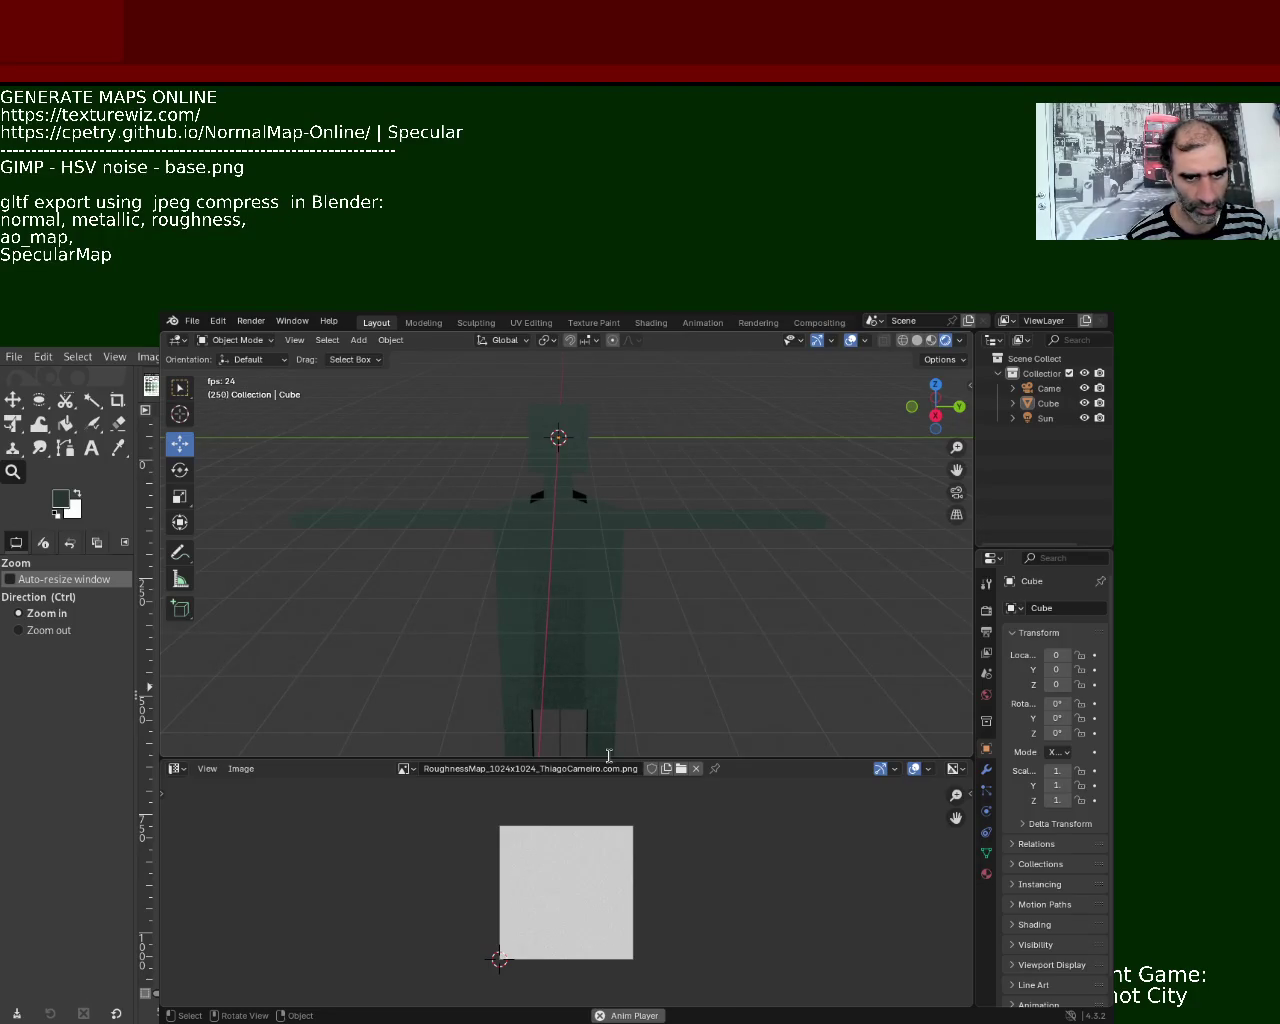
key(Delete)
key(BackSpace)
key(BackSpace)
key(BackSpace)
key(BackSpace)
key(Delete)
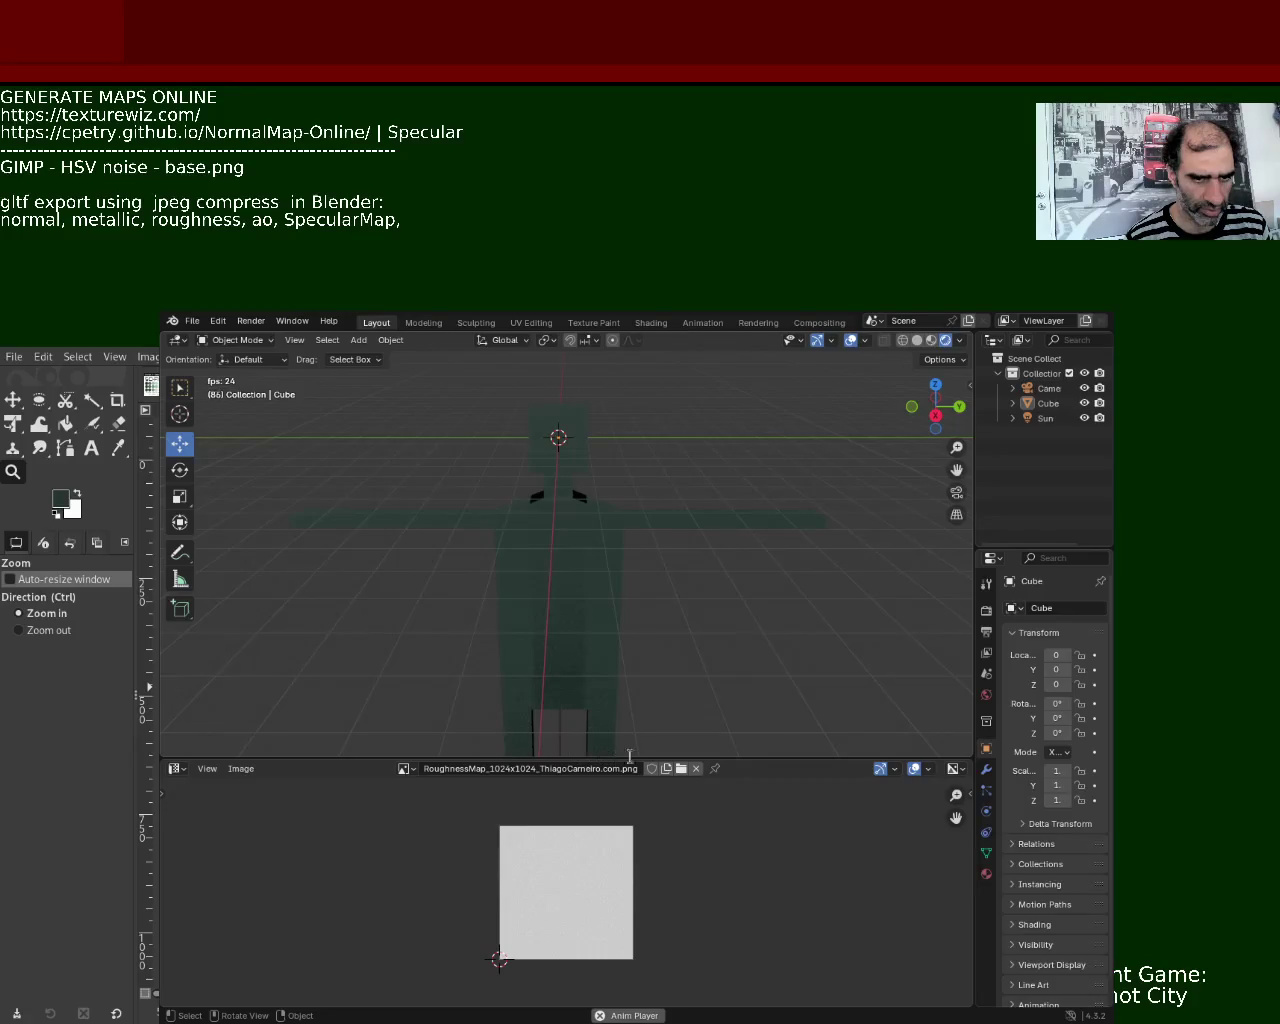
text( base)
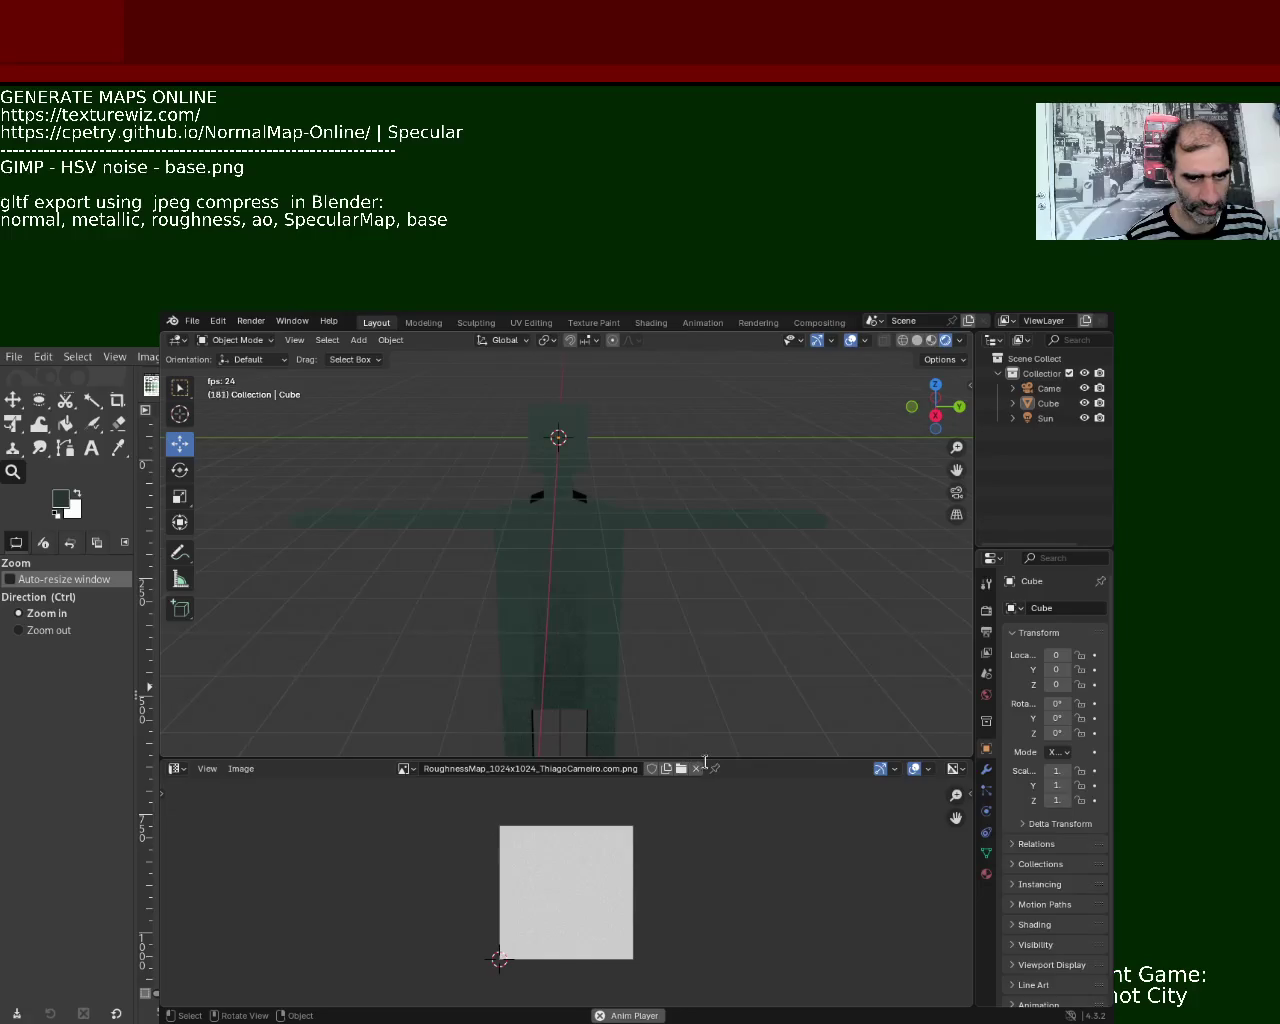
key(BackSpace)
key(BackSpace)
key(BackSpace)
key(BackSpace)
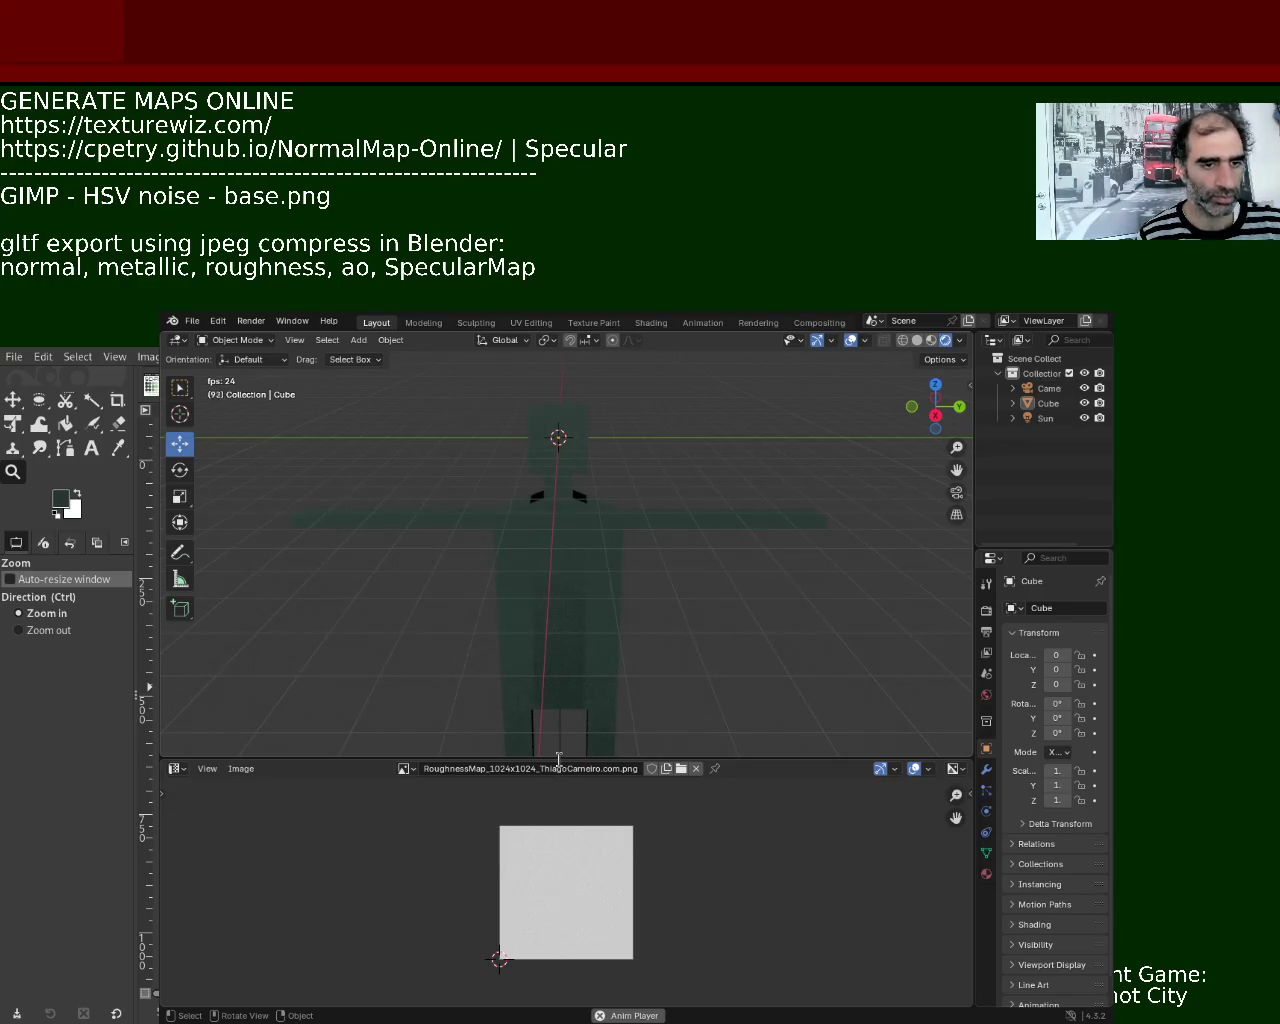
- Insert 1024x1024 before base.png and replace the dash after GIMP with a colon
text(12)
key(BackSpace)
text(0 )
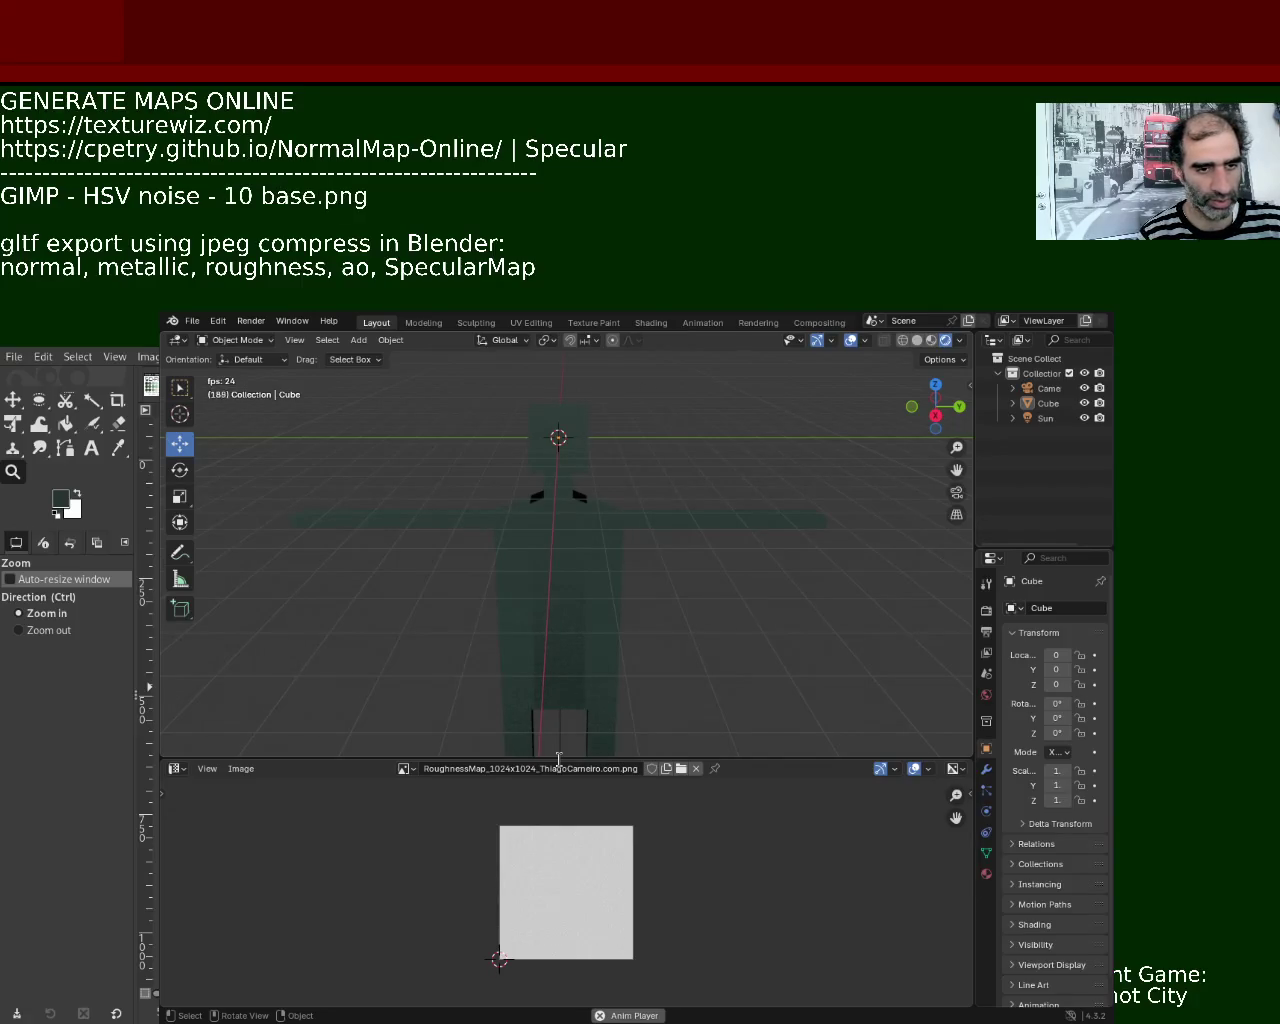
text(24x)
key(BackSpace)
text(x1024)
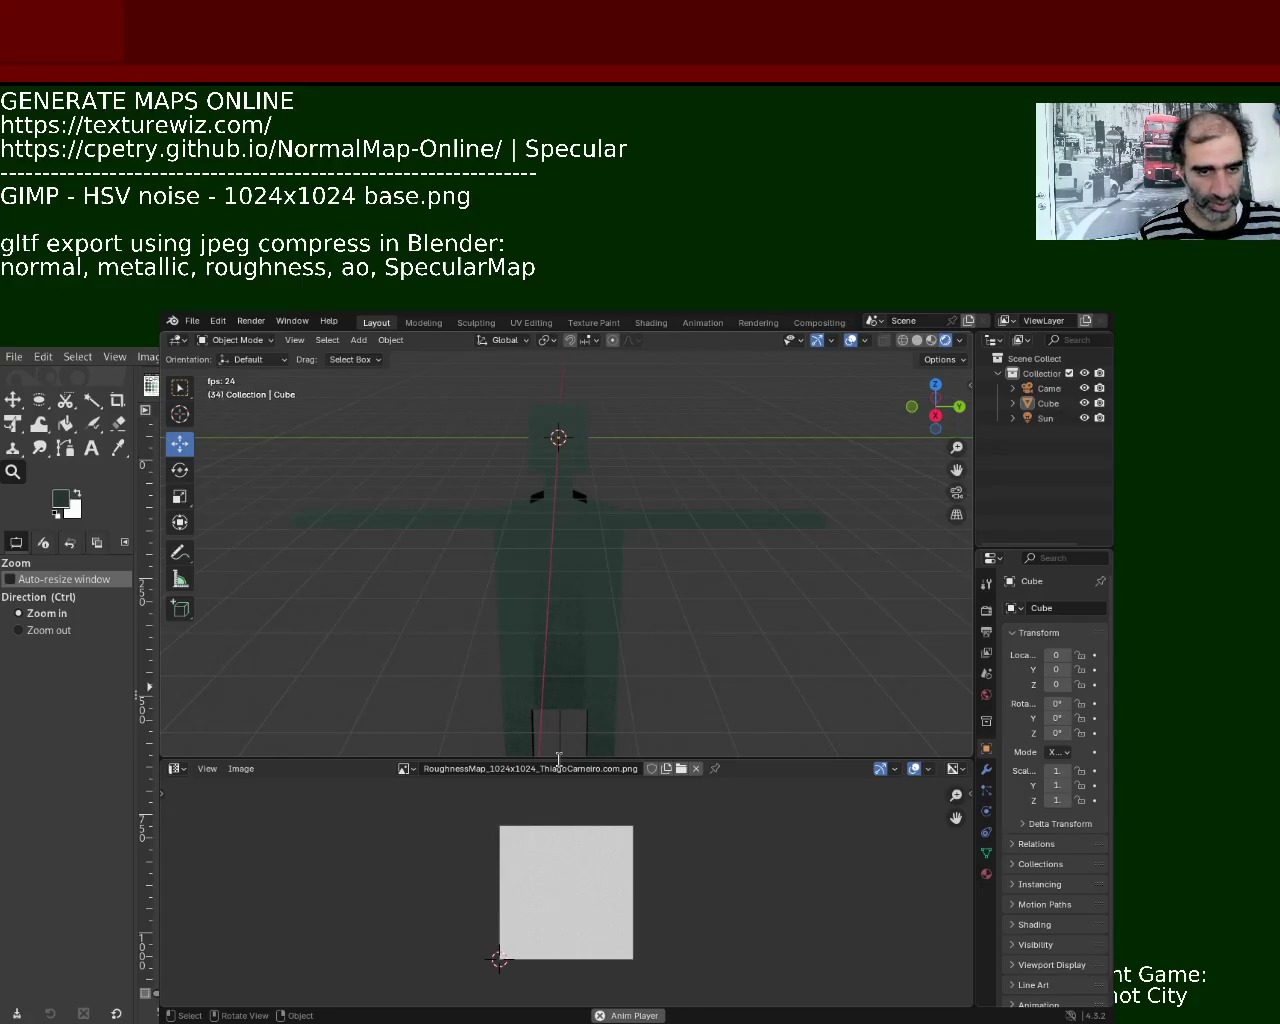
text( -)
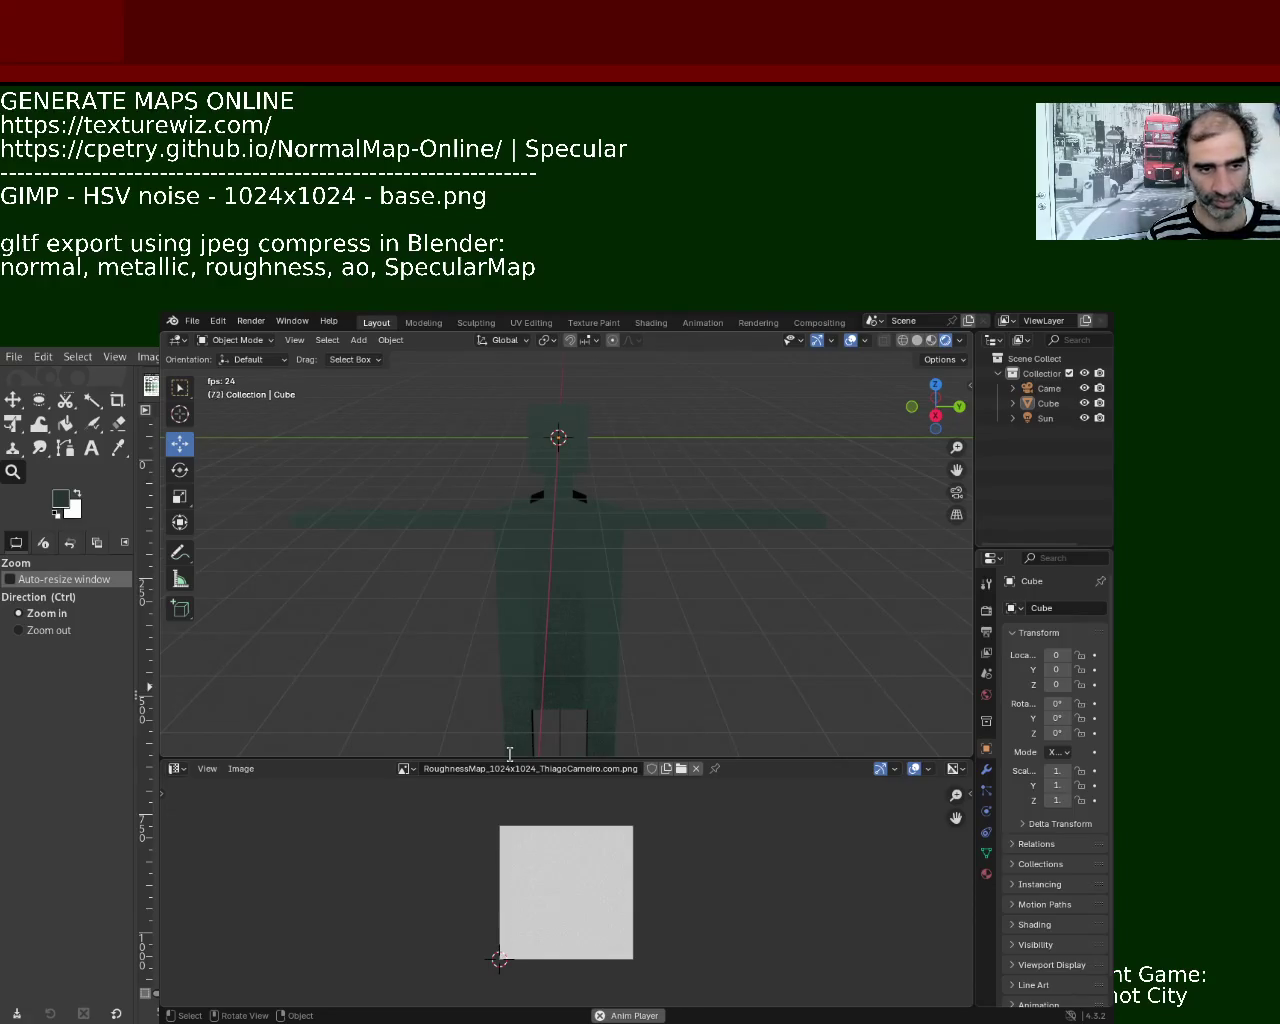
key(BackSpace)
key(BackSpace)
text(:)
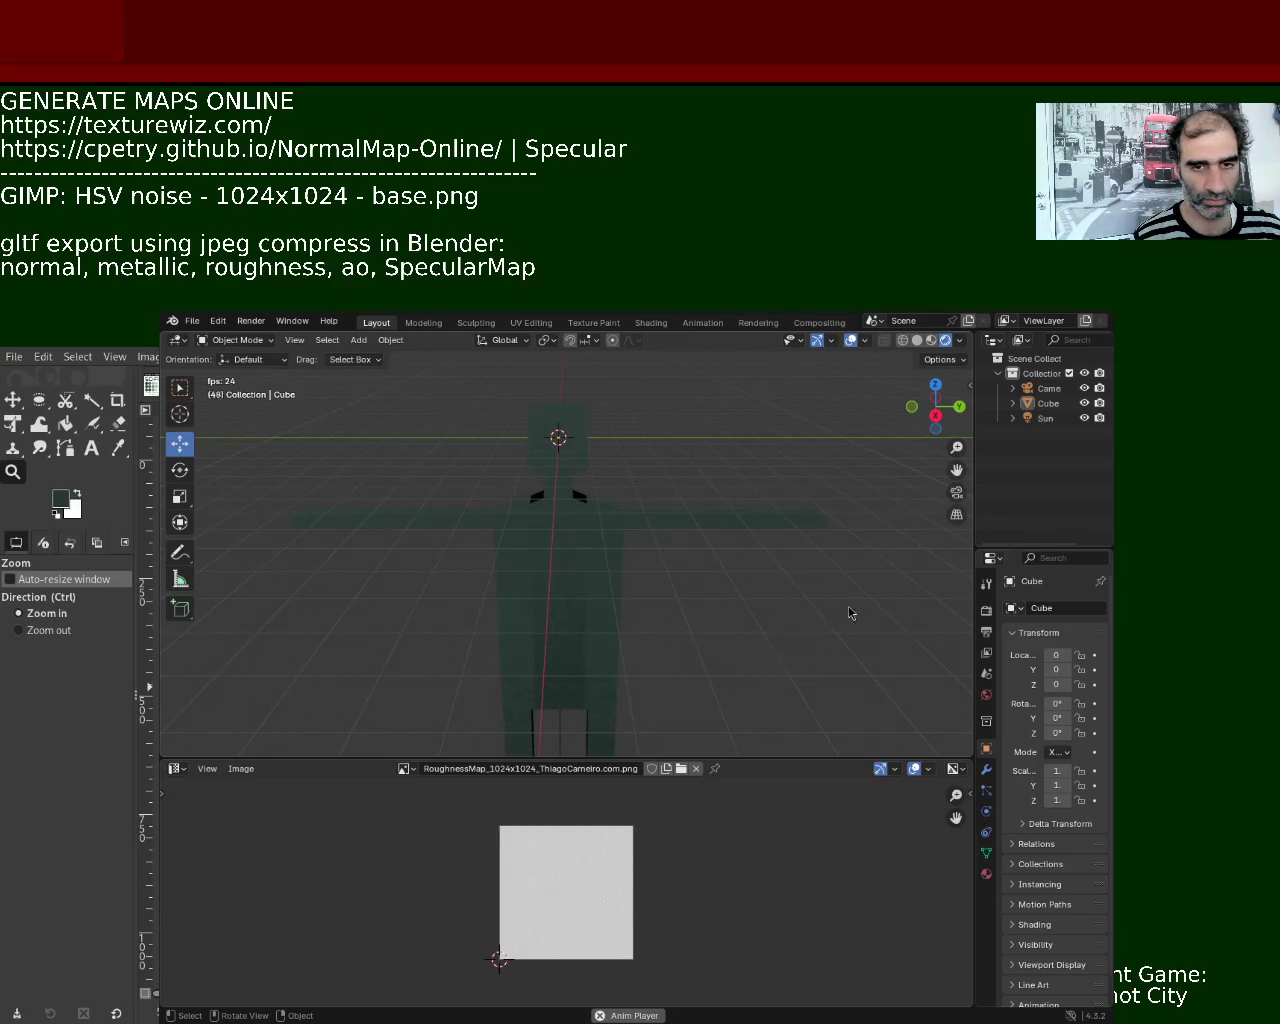
- Zoom in close on the humanoid's noisy green body, then zoom back out
ctrl+middle_drag(632, 622, 640, 522)
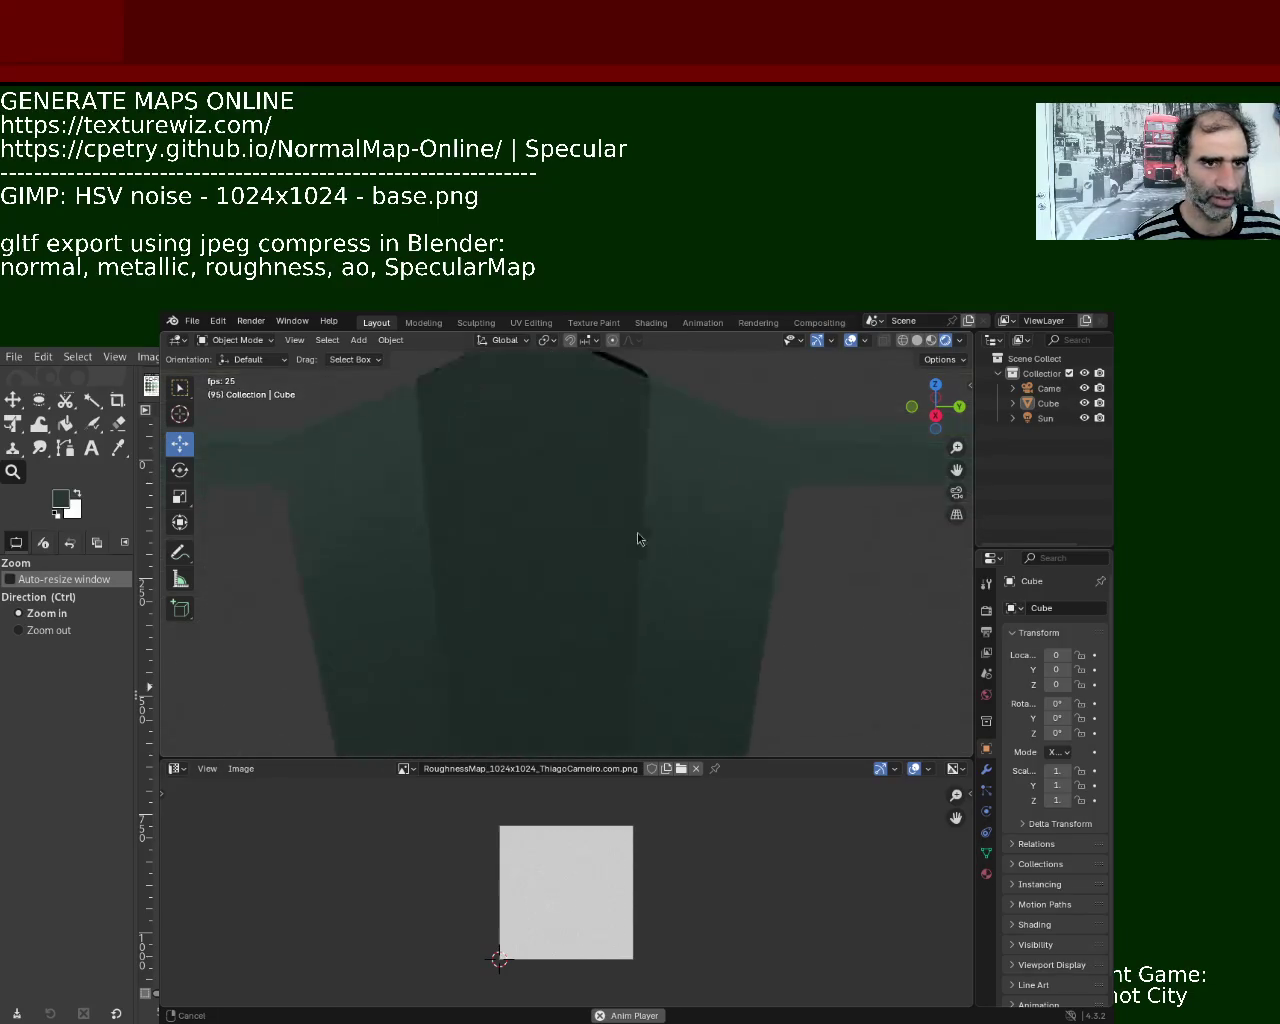
mouse_move(640, 520)
ctrl+middle_down()
mouse_move(642, 593)
mouse_move(643, 580)
ctrl+middle_up()
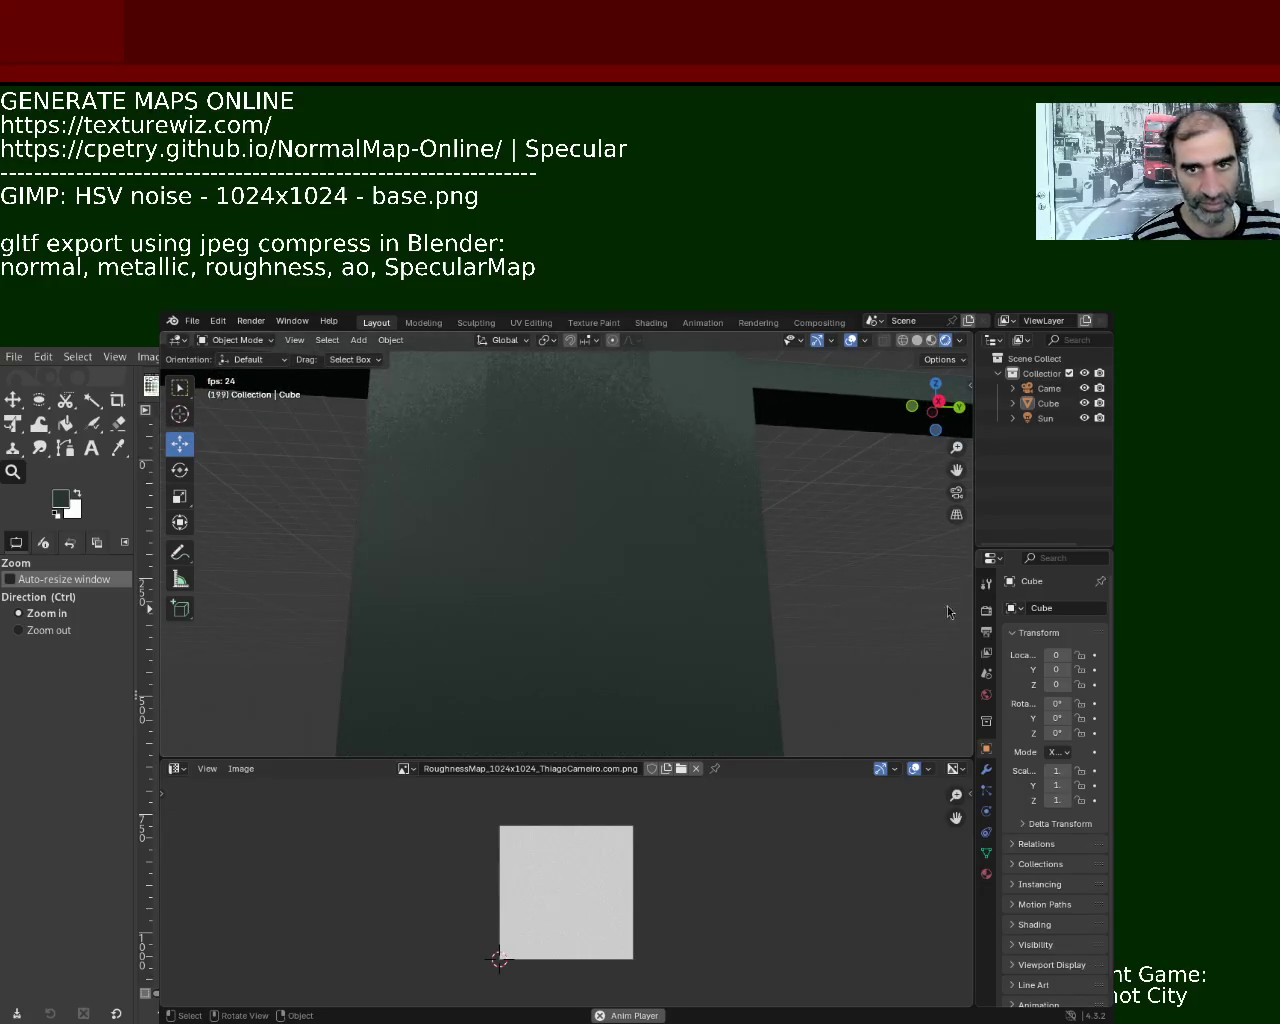
click(986, 873)
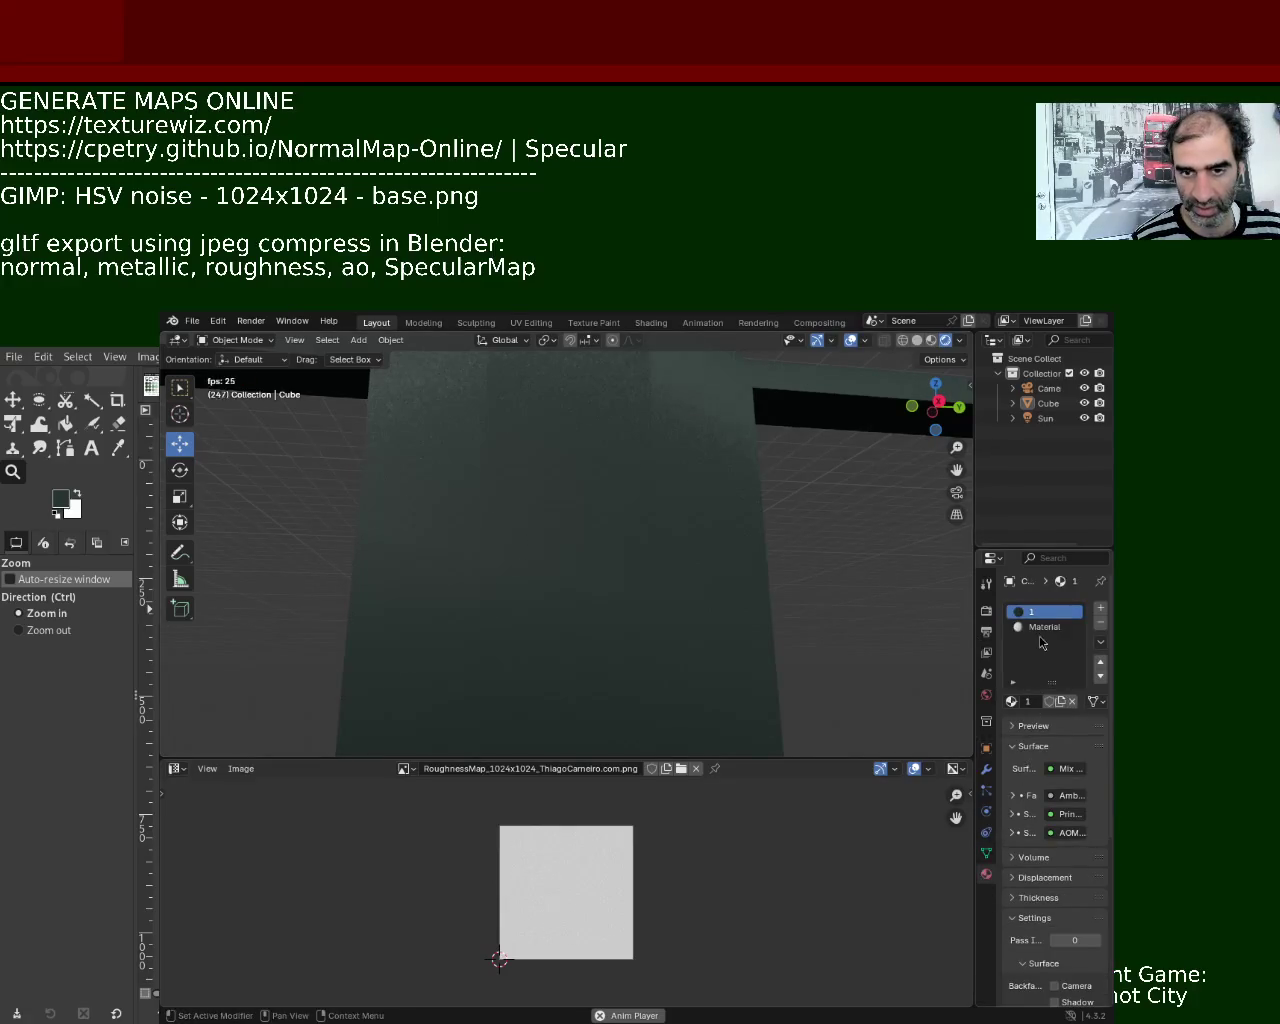
key(Tab)
key(a)
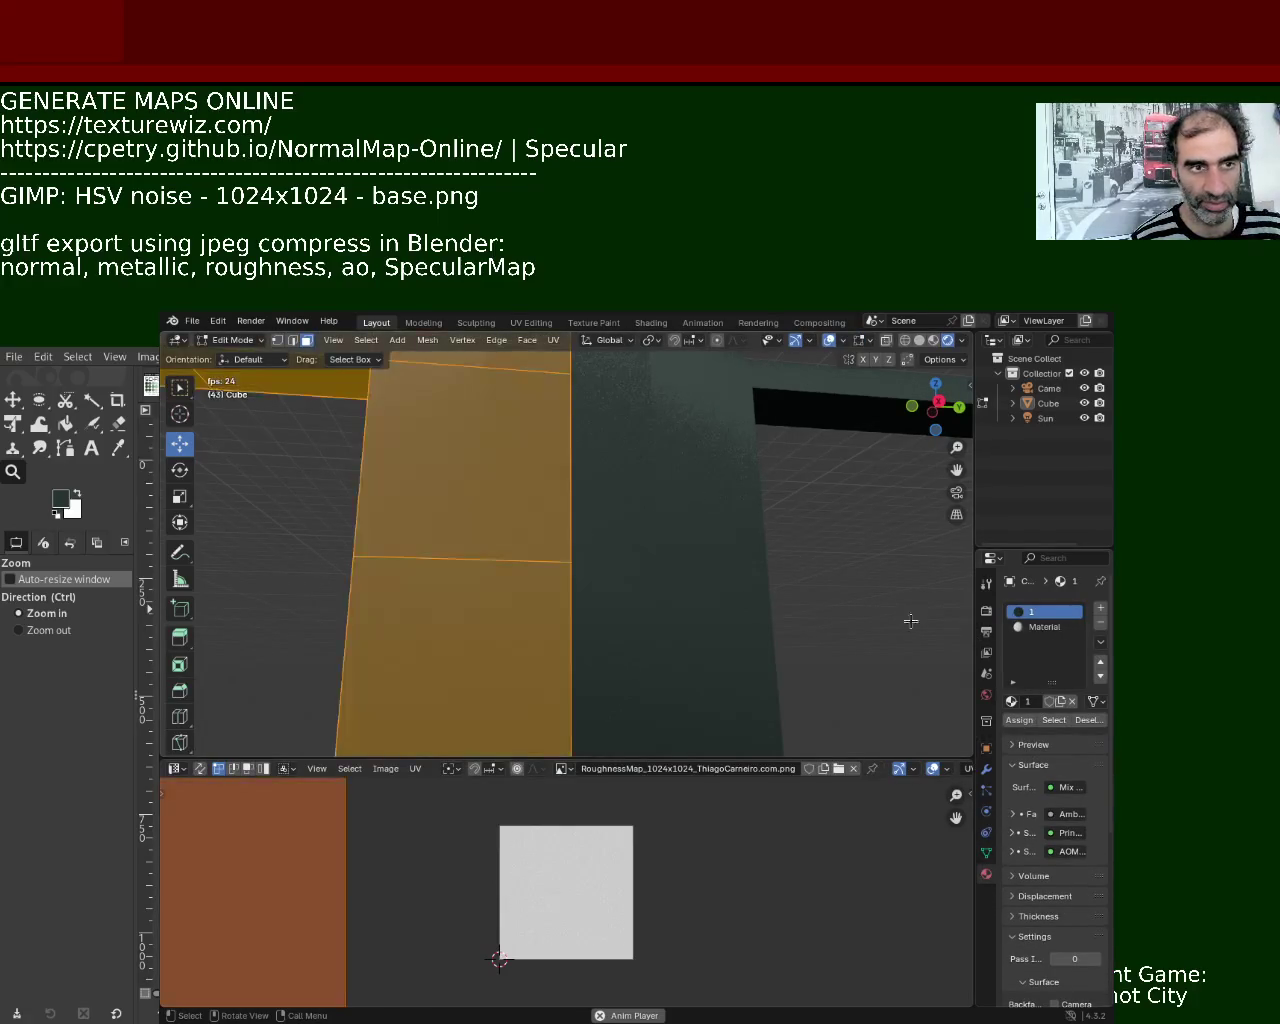
click(1044, 626)
click(1019, 720)
key(alt+a)
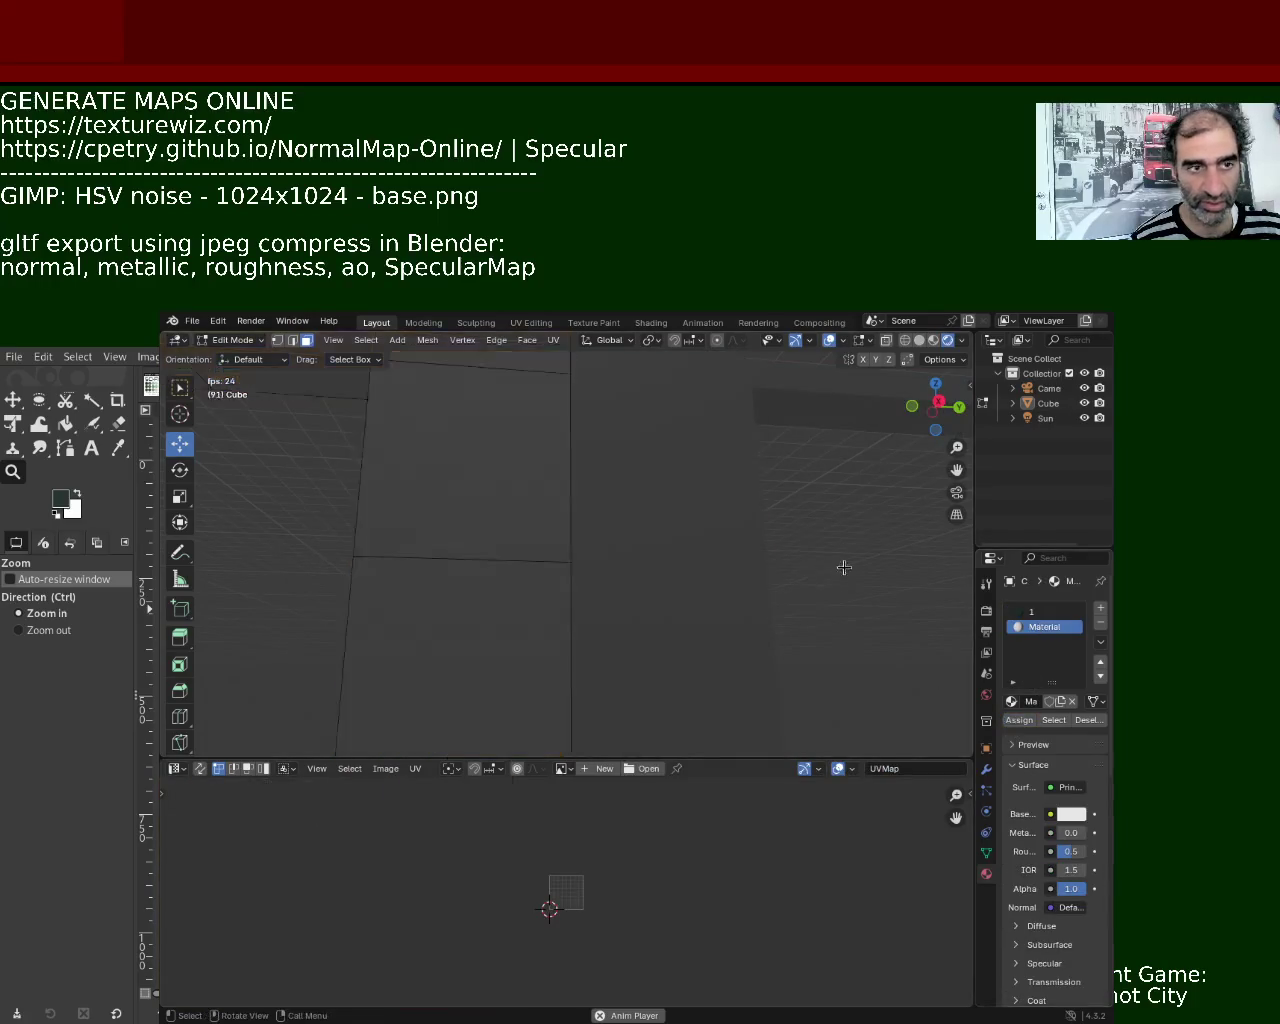
mouse_move(723, 543)
middle_down()
mouse_move(712, 456)
mouse_move(549, 513)
mouse_move(406, 606)
mouse_move(346, 583)
mouse_move(532, 590)
mouse_move(617, 517)
mouse_move(597, 551)
mouse_move(591, 485)
mouse_move(551, 531)
mouse_move(567, 508)
mouse_move(569, 534)
mouse_move(571, 509)
mouse_move(578, 596)
mouse_move(709, 523)
middle_up()
key(a)
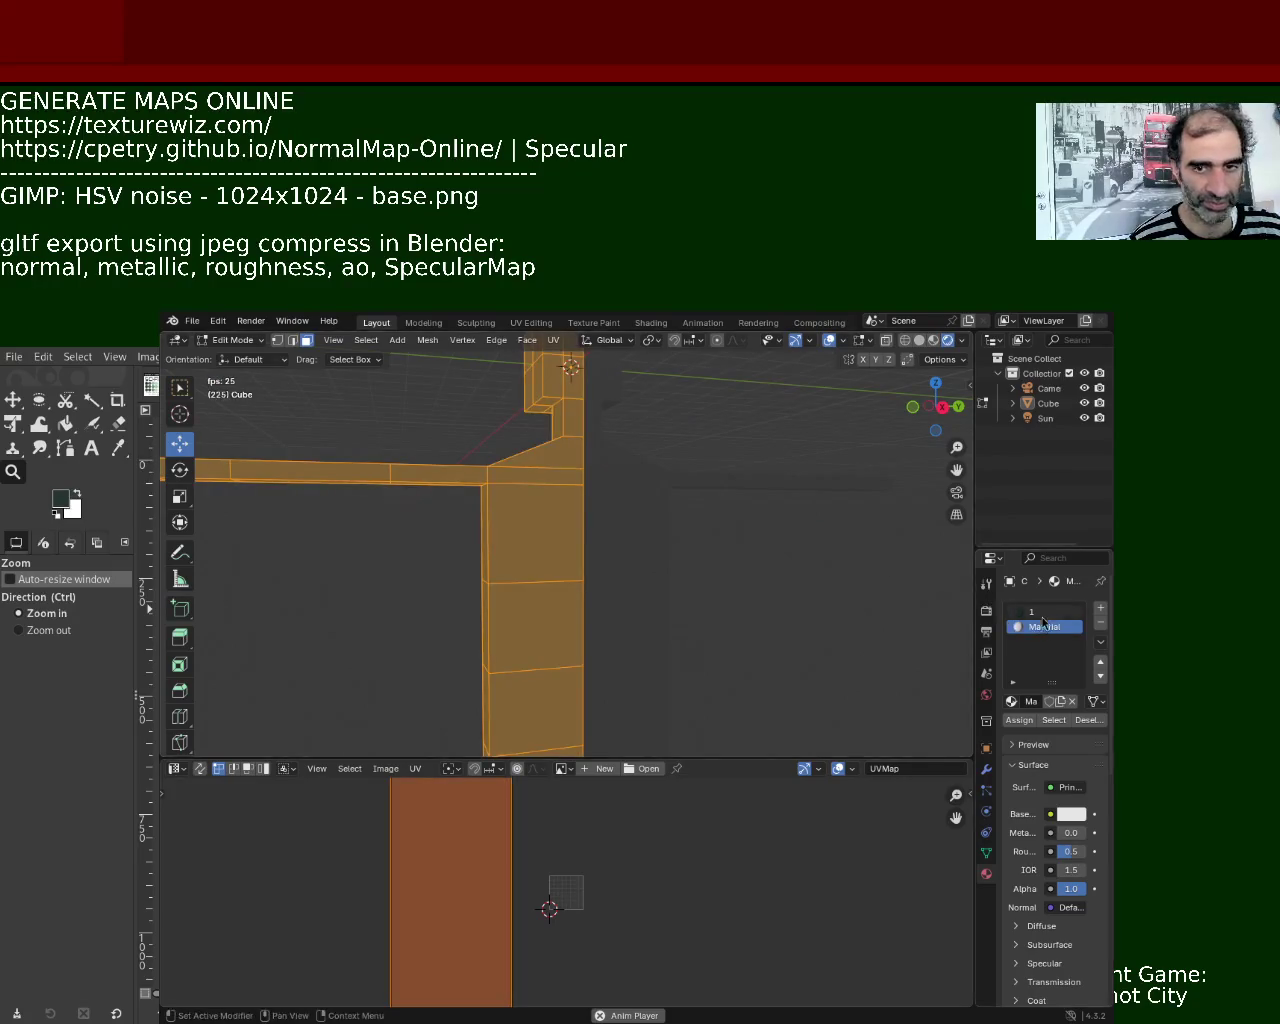
click(1031, 611)
click(1019, 720)
key(alt+a)
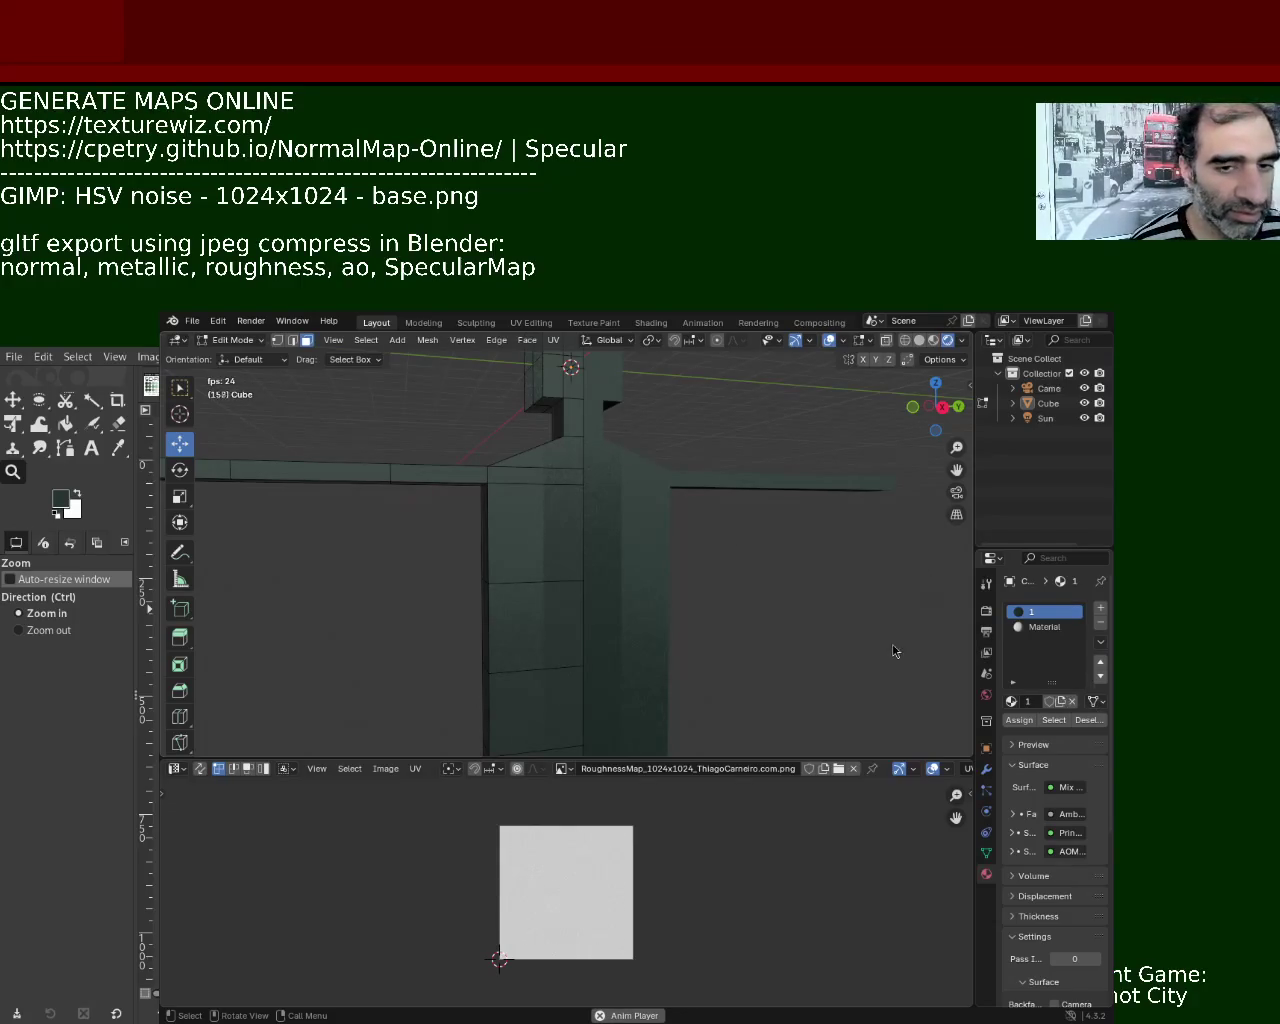
mouse_move(695, 592)
middle_down()
mouse_move(686, 543)
mouse_move(691, 571)
mouse_move(649, 534)
mouse_move(648, 484)
mouse_move(677, 549)
mouse_move(677, 591)
mouse_move(660, 490)
mouse_move(623, 480)
mouse_move(640, 540)
mouse_move(616, 493)
mouse_move(628, 534)
middle_up()
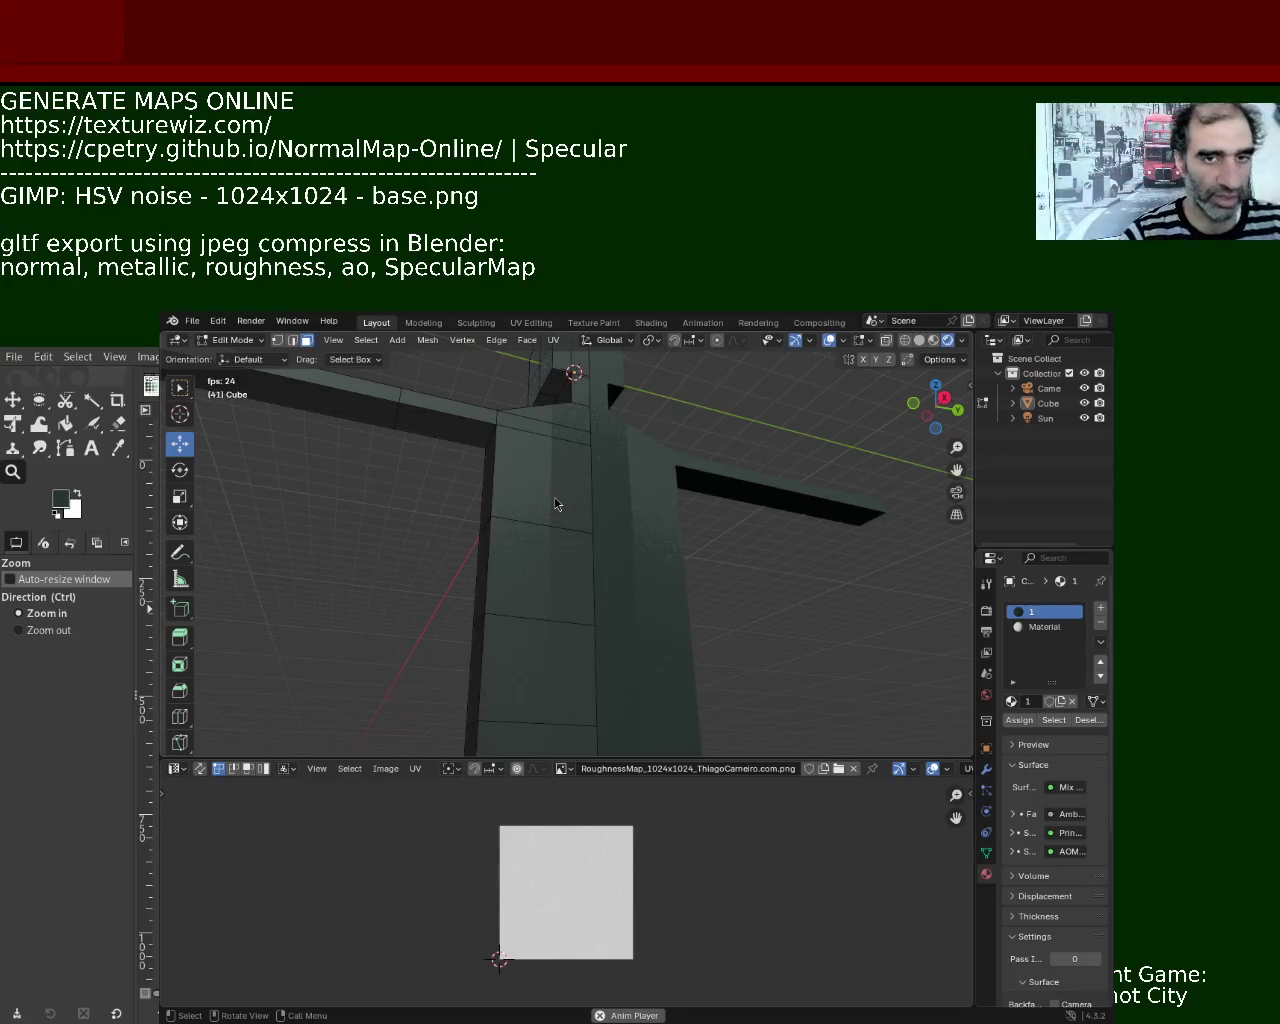
mouse_move(608, 563)
middle_down()
mouse_move(643, 566)
mouse_move(640, 597)
mouse_move(692, 537)
middle_up()
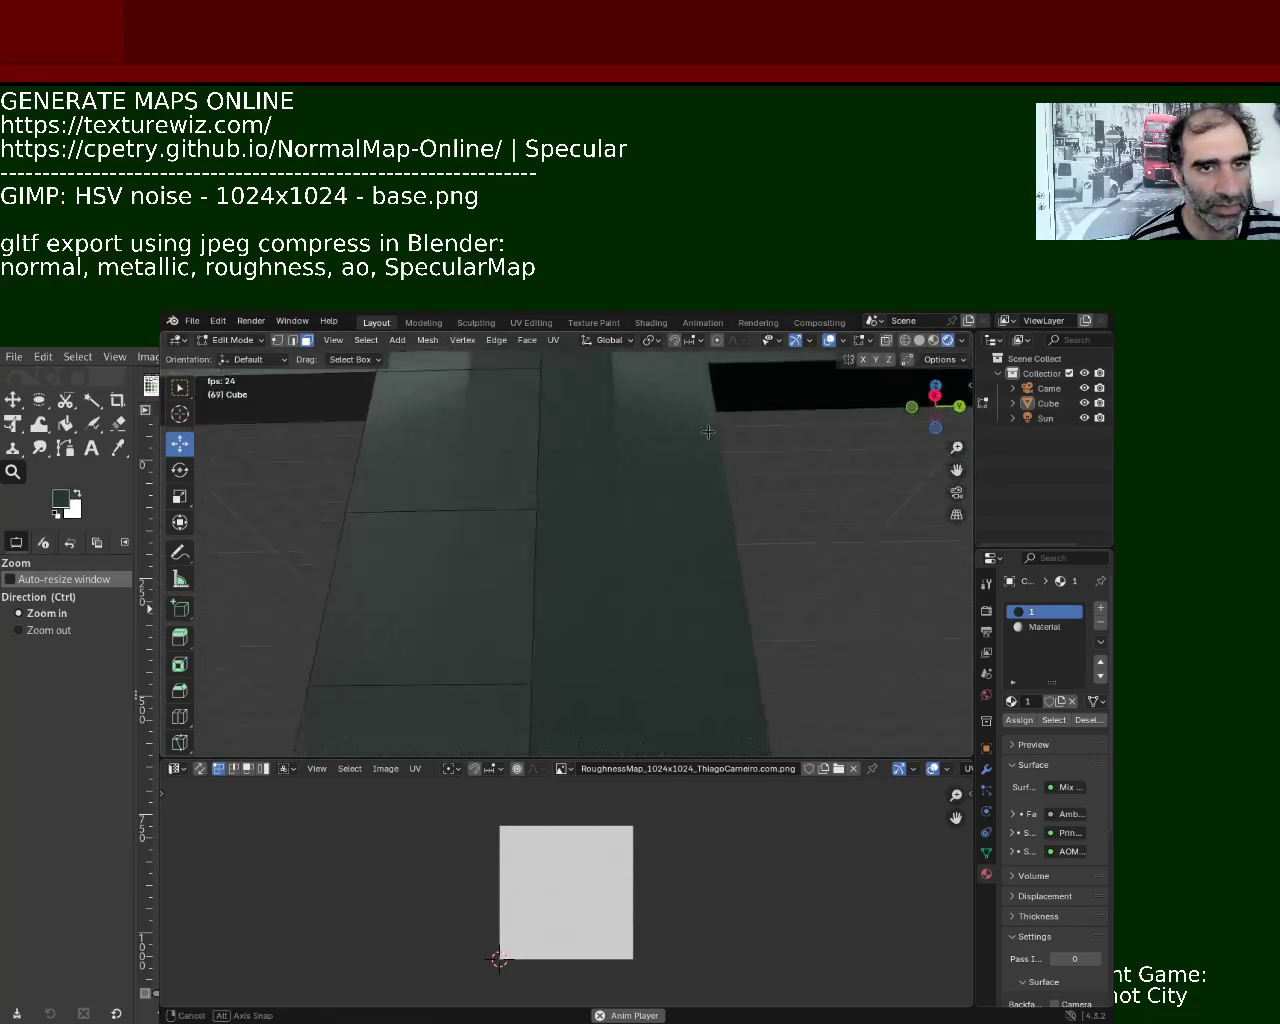
mouse_move(670, 428)
middle_down()
mouse_move(583, 520)
mouse_move(466, 507)
middle_up()
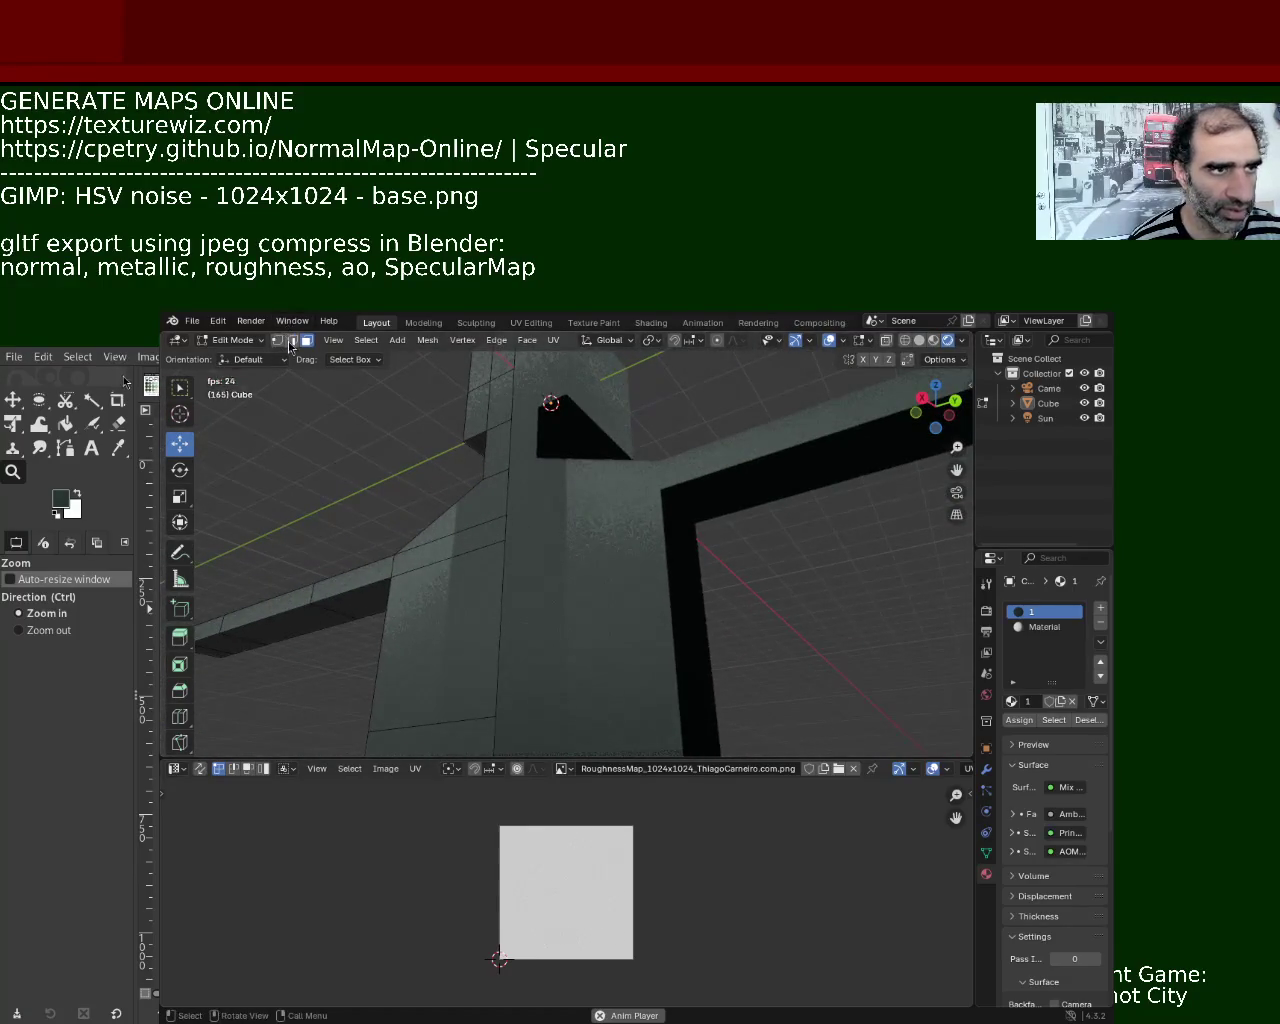
- Select a torso edge, pick the Move tool and turn off proportional editing
click(499, 575)
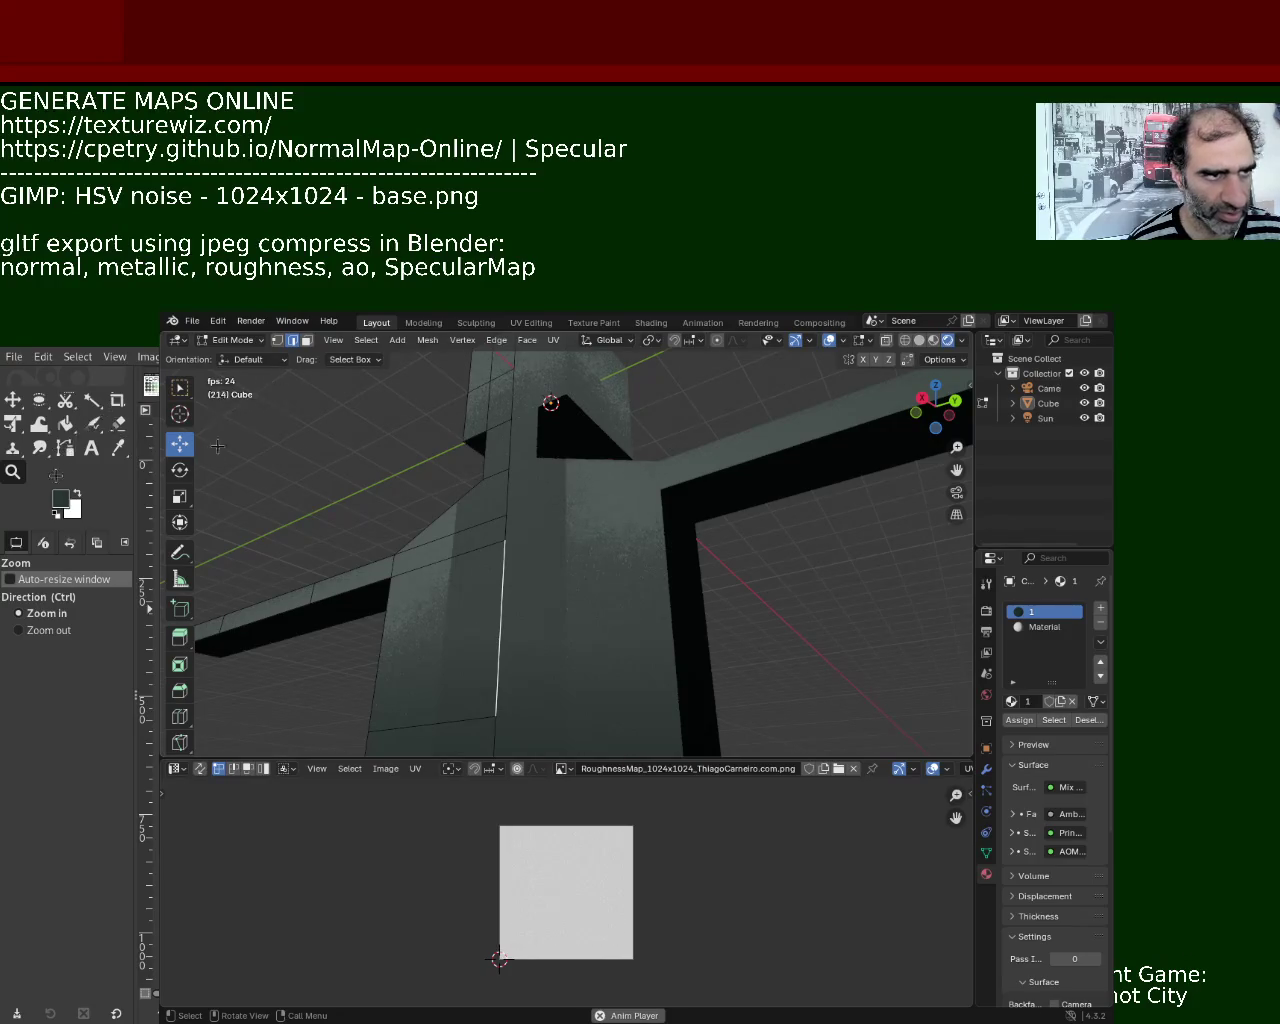
click(180, 443)
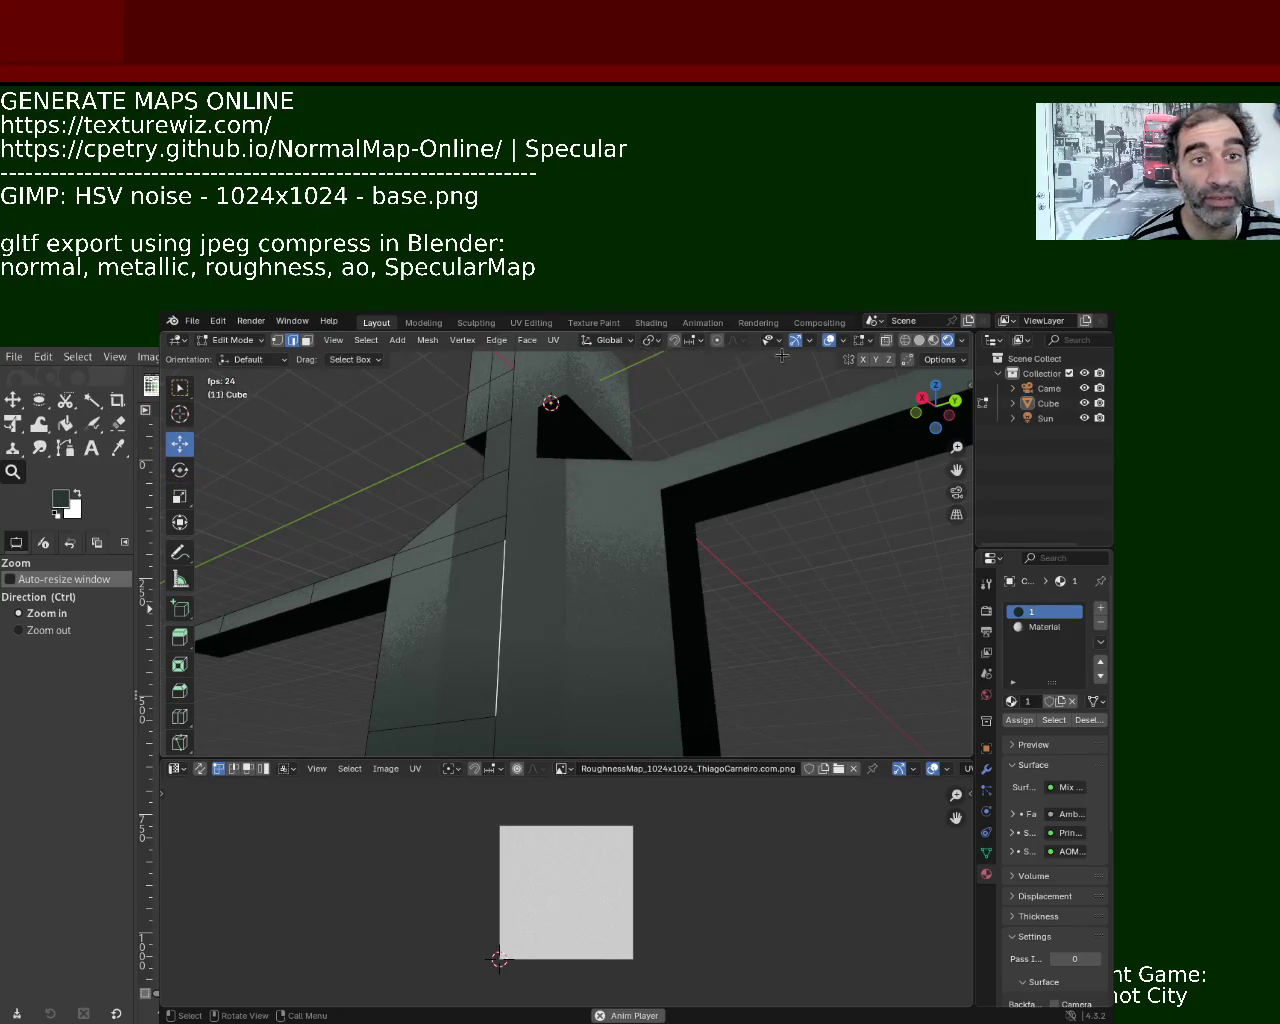
click(714, 341)
click(767, 345)
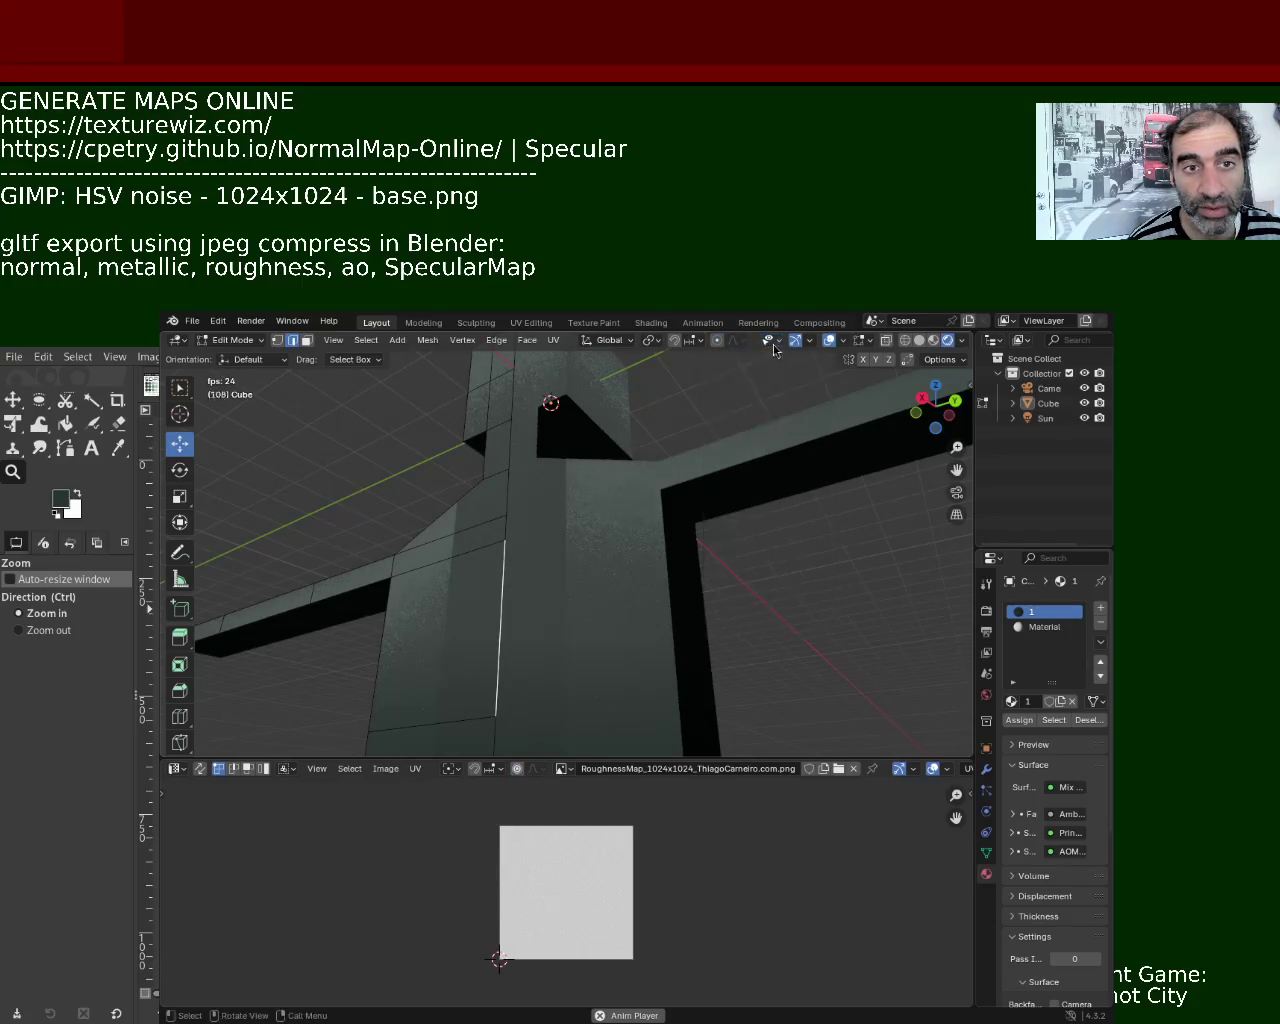
- Toggle the viewport gizmos off and back on, then check the edit-mode overlay options
click(798, 349)
click(794, 341)
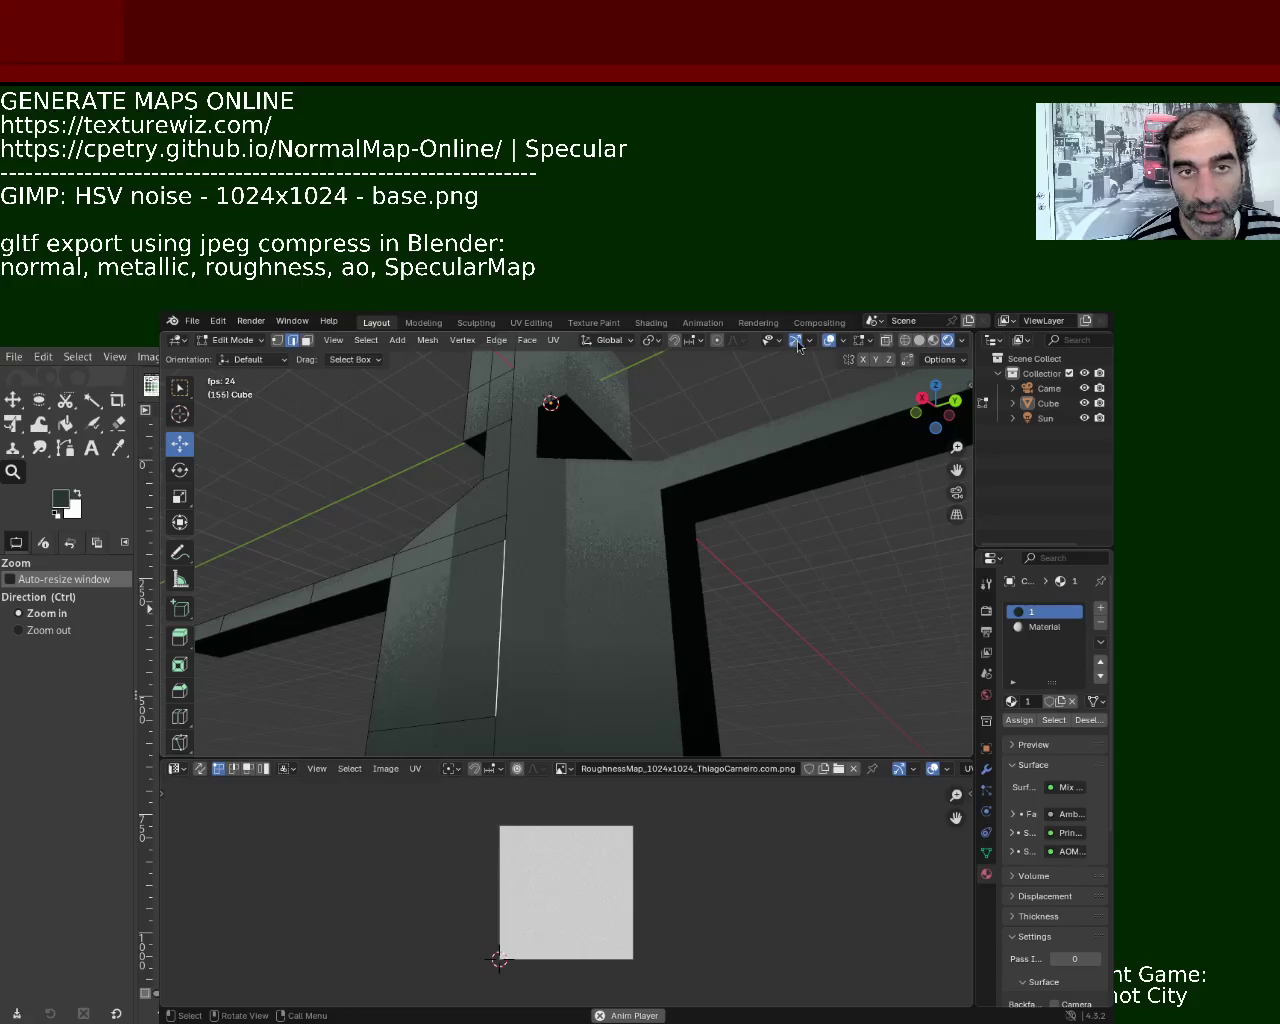
click(797, 340)
click(806, 343)
click(796, 341)
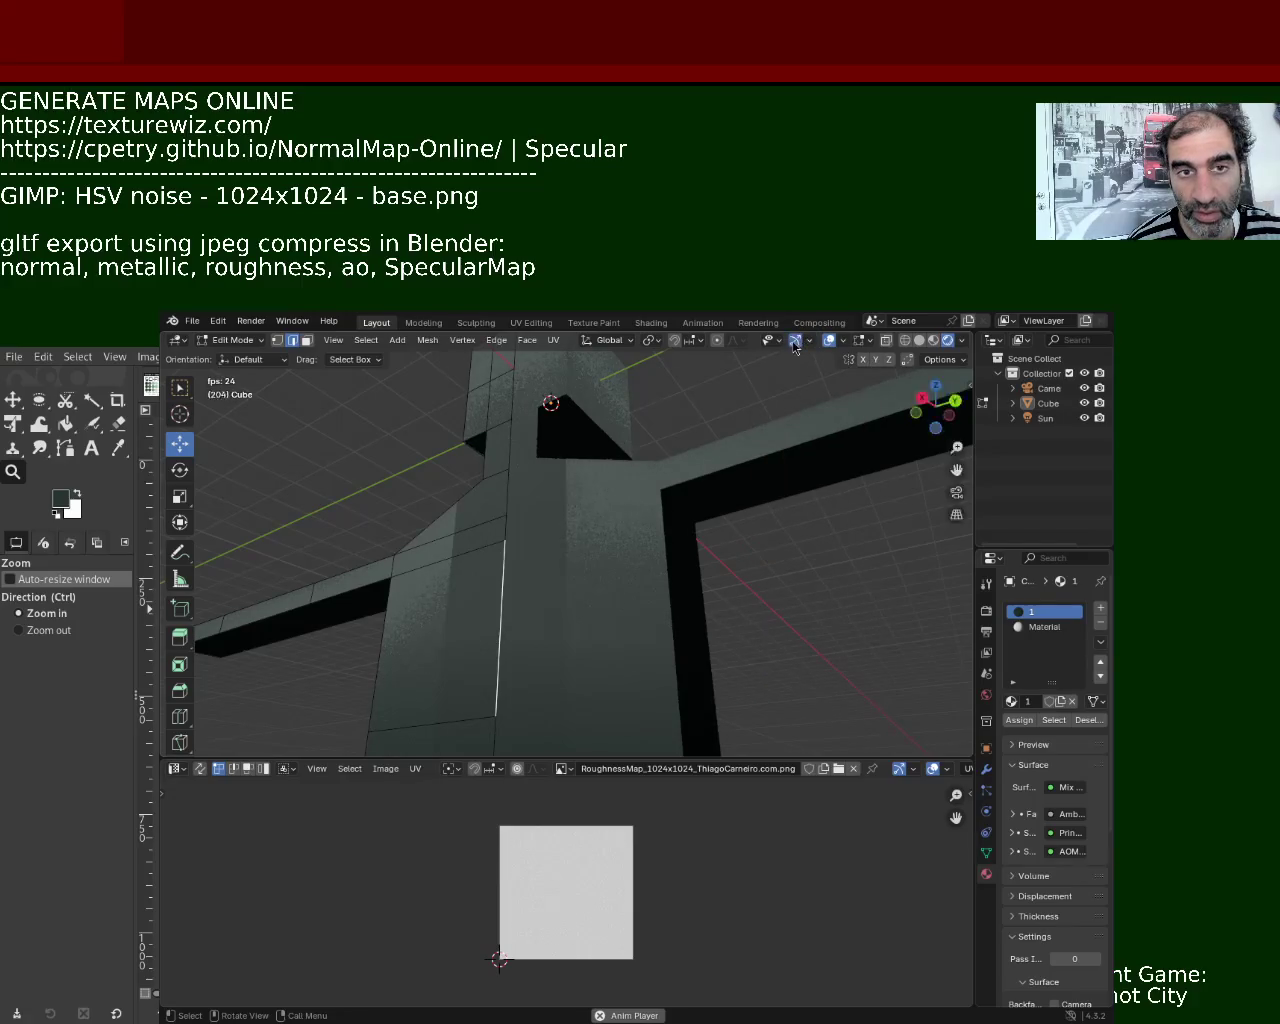
click(809, 341)
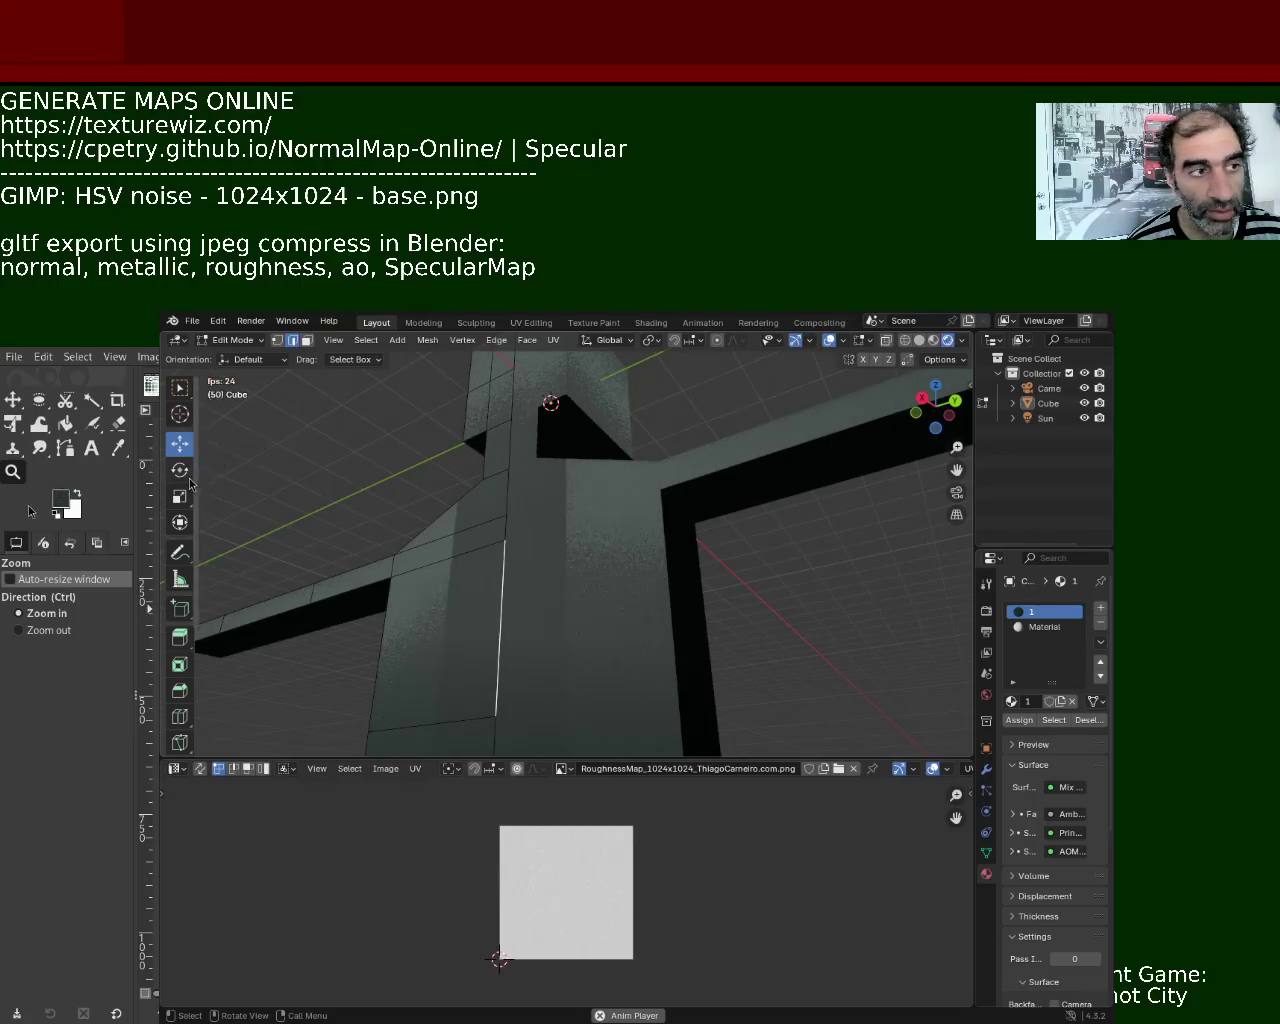
mouse_move(622, 440)
middle_down()
mouse_move(625, 481)
mouse_move(568, 440)
mouse_move(628, 406)
middle_up()
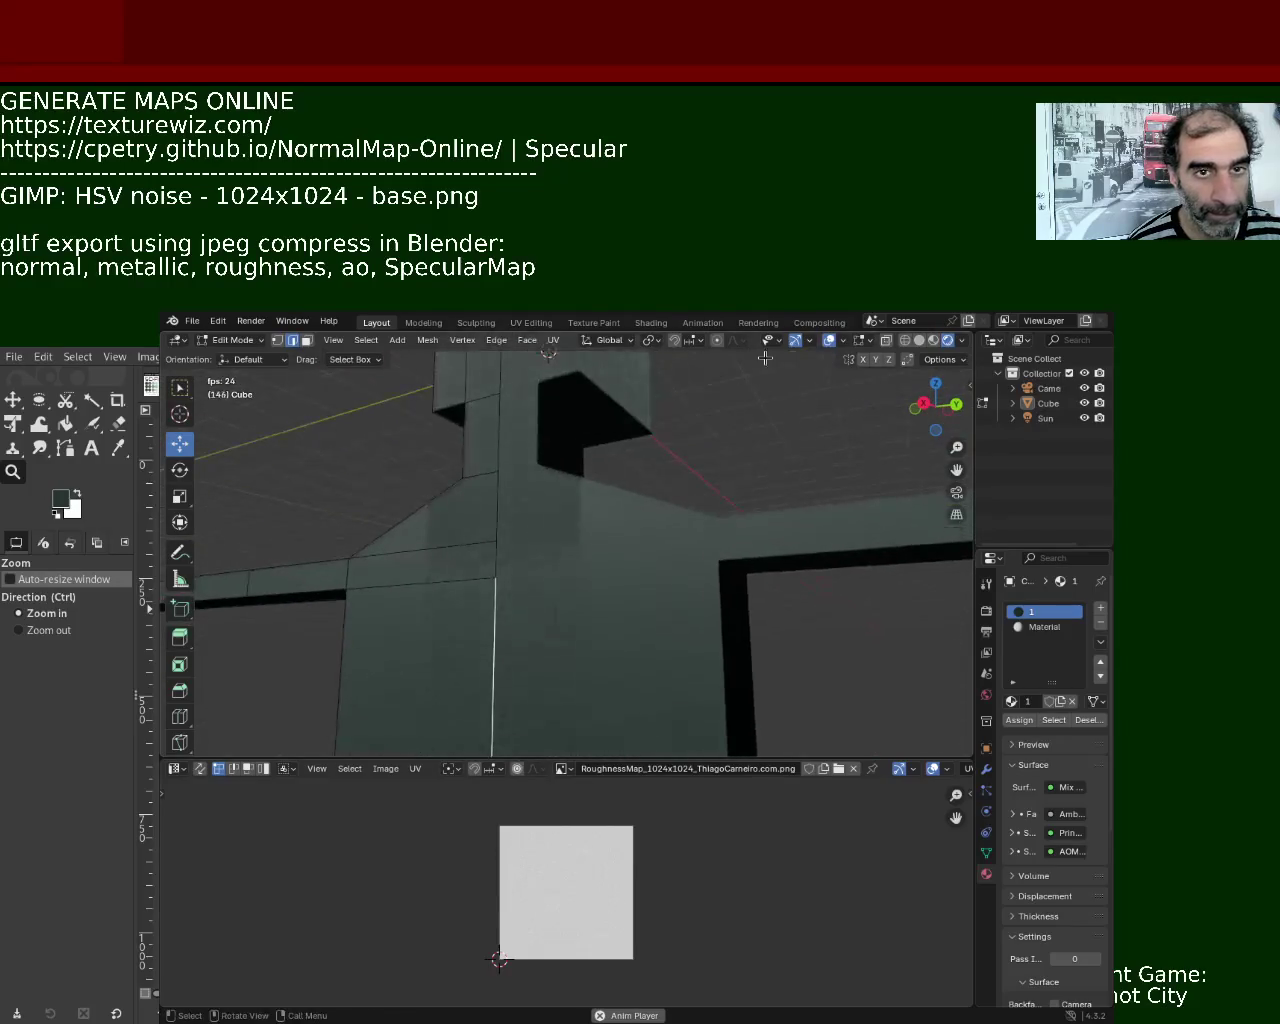
click(867, 341)
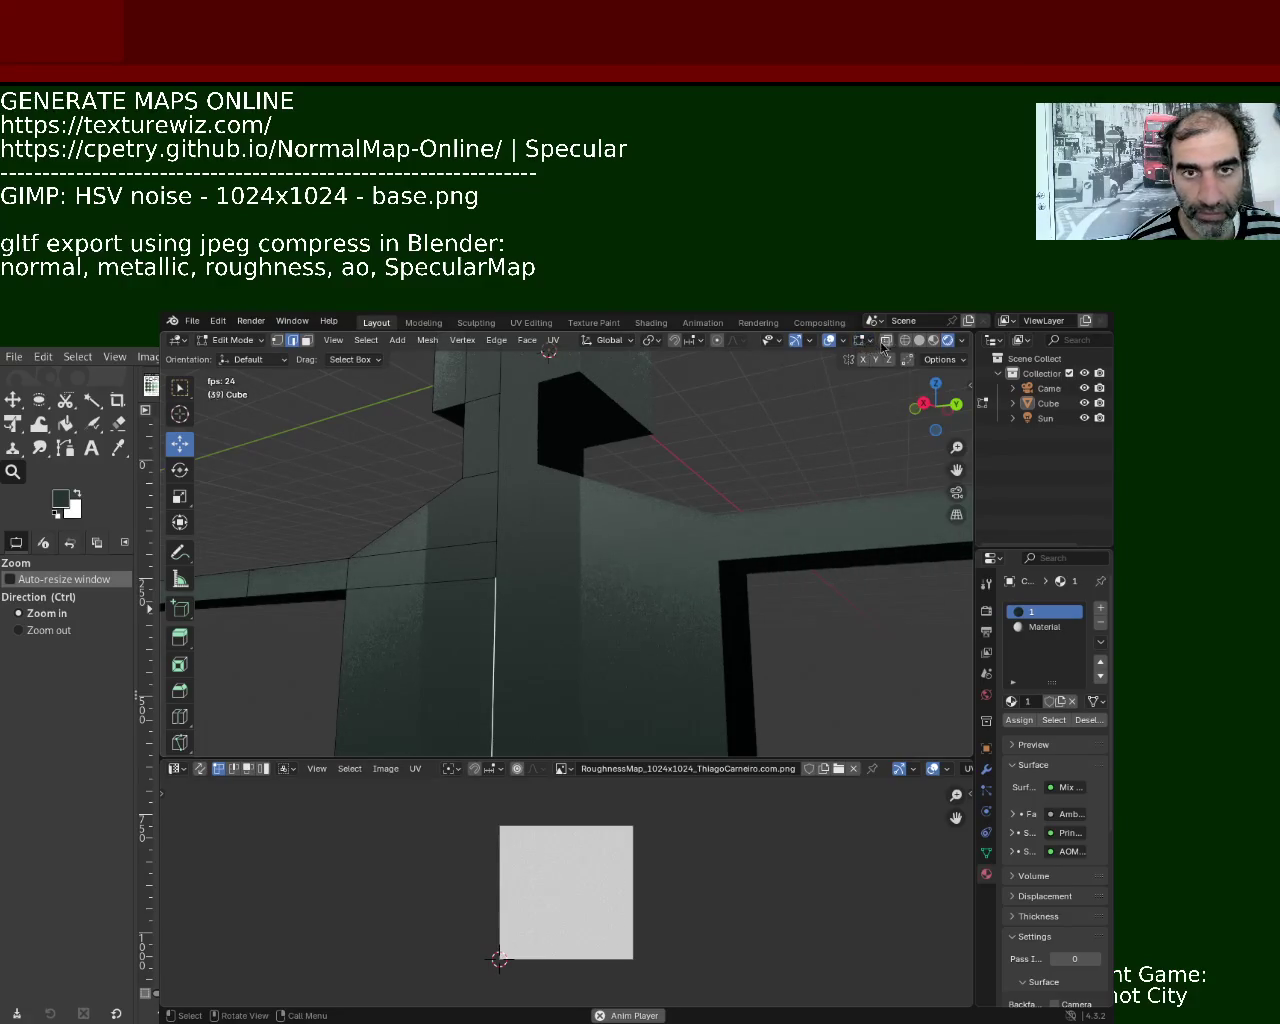
- Quit character_1.blend without saving and switch to the untextured humanoid file
key(ctrl+q)
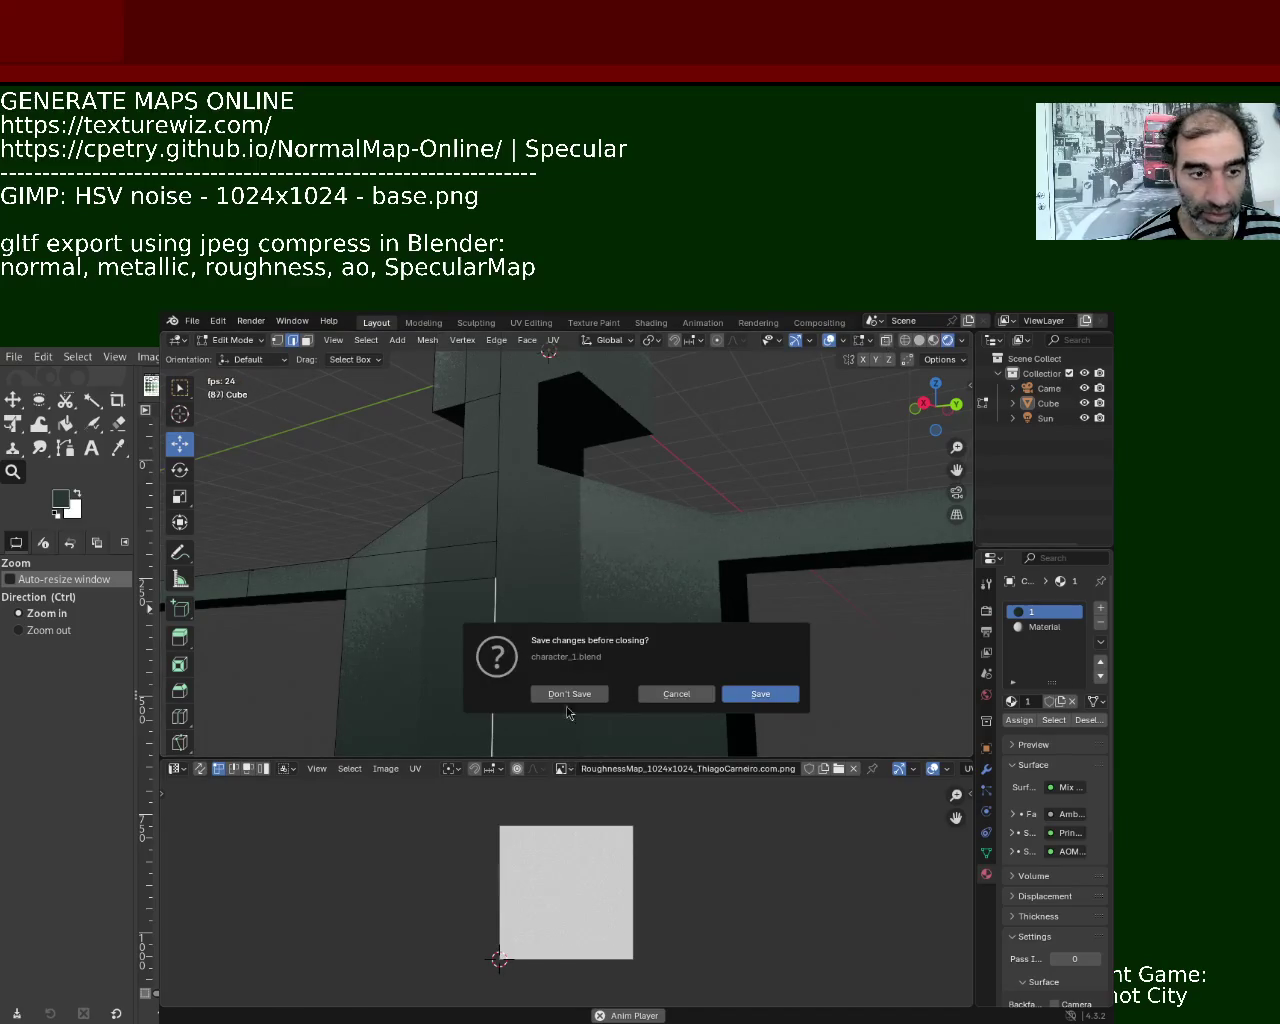
click(569, 693)
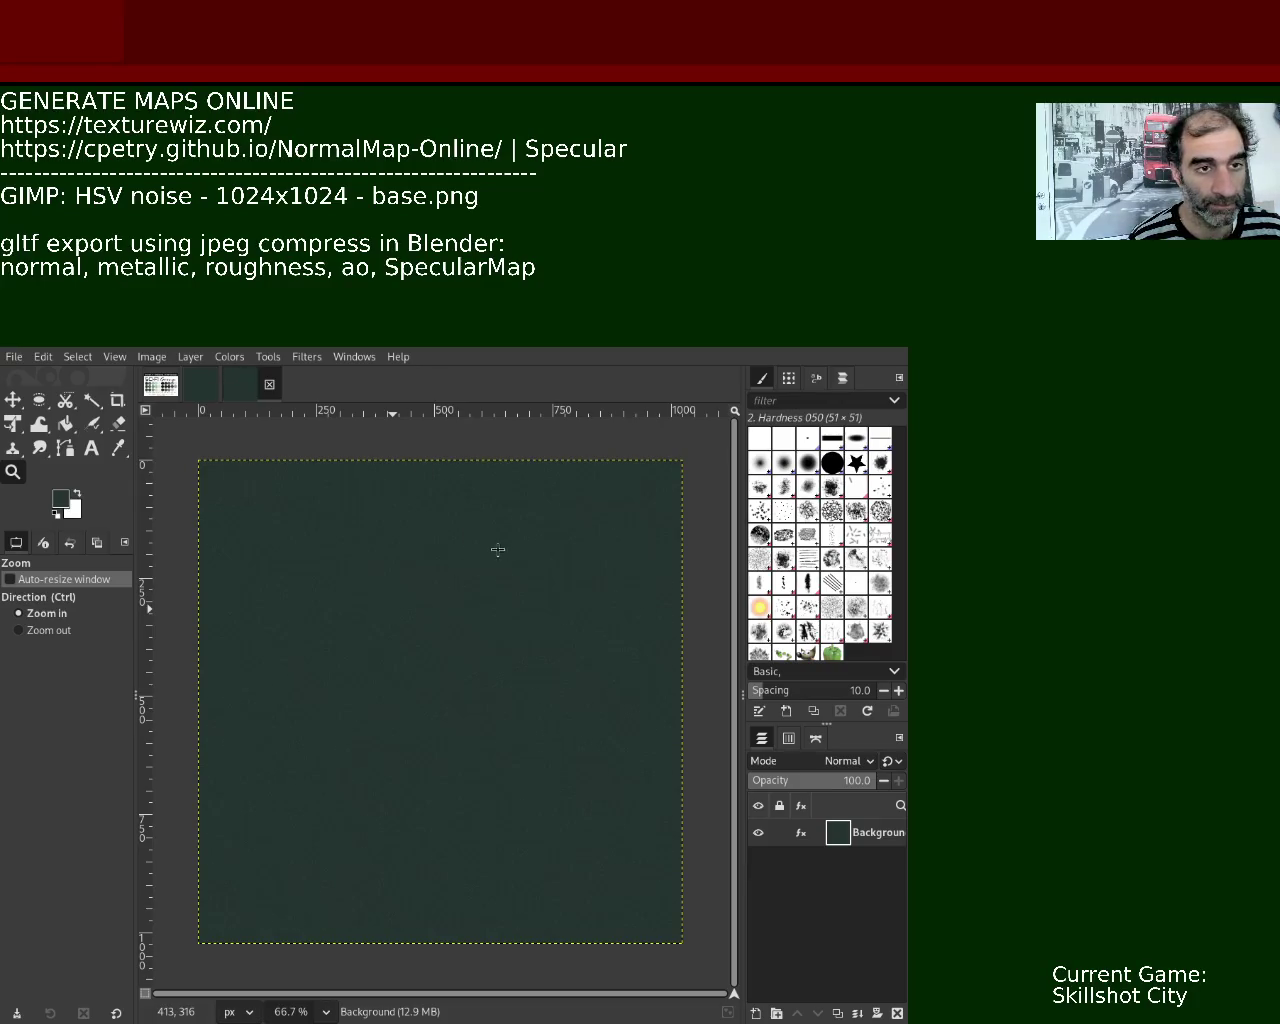
key(alt+Tab)
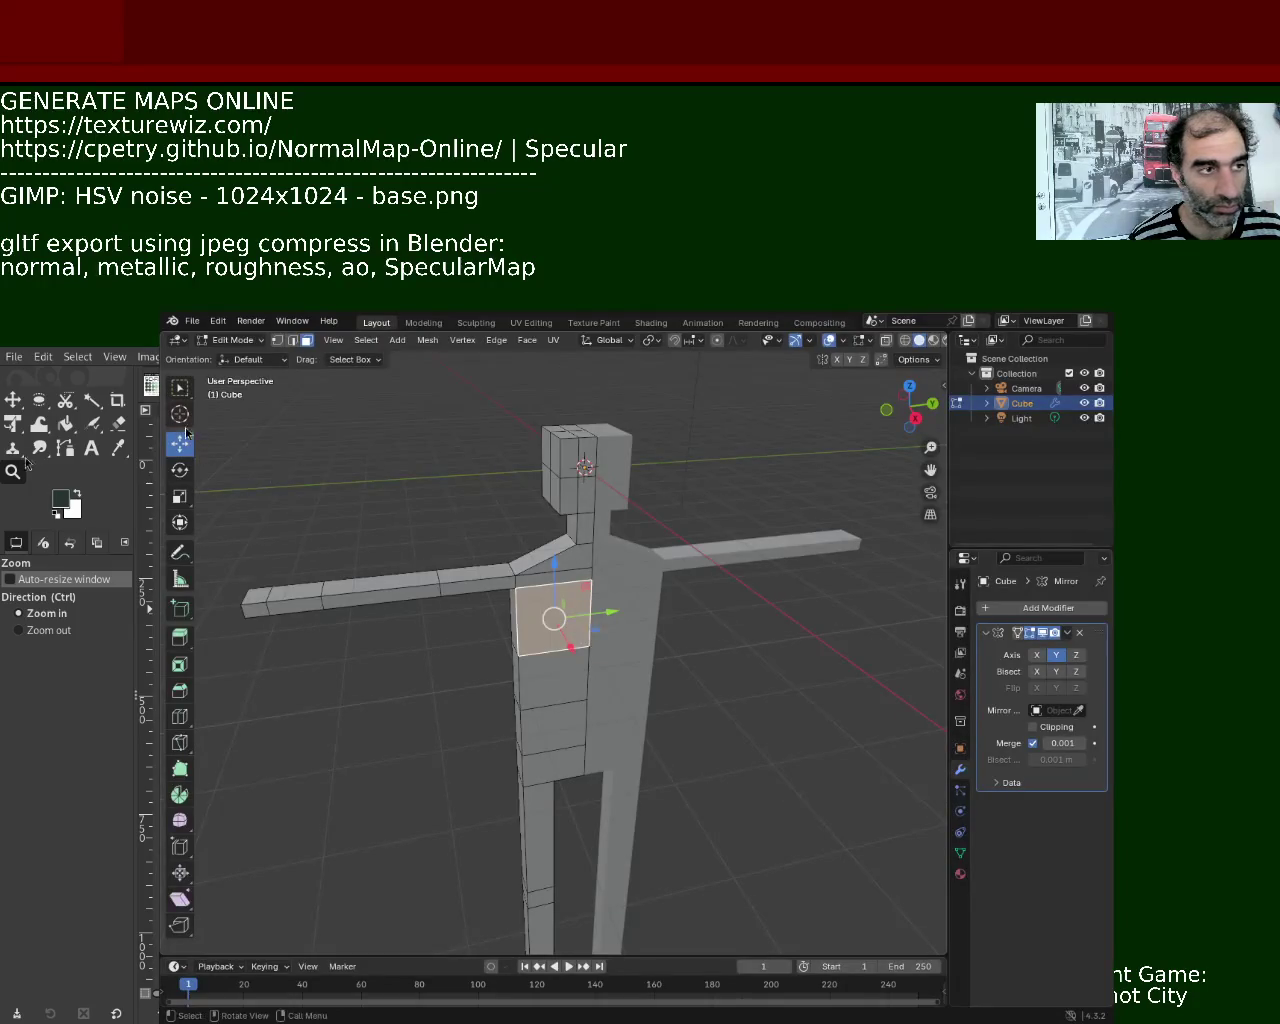
- Push the chest-to-waist centre seam forward, then switch to Material Preview and select all
click(587, 594)
ctrl+click(587, 728)
drag(610, 678, 598, 620)
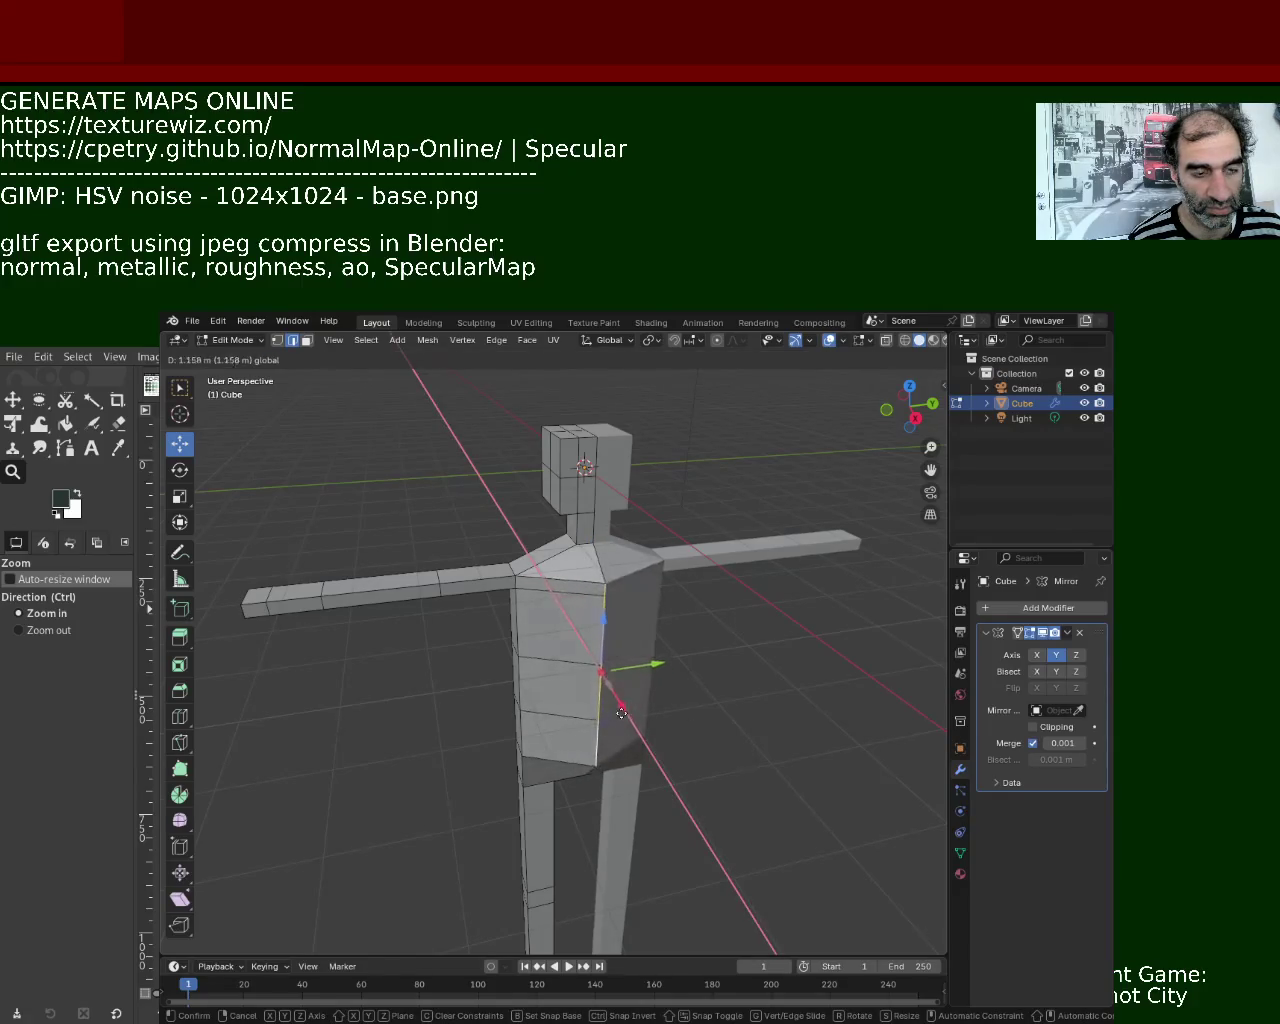
mouse_move(598, 620)
middle_down()
mouse_move(872, 400)
mouse_move(649, 639)
middle_up()
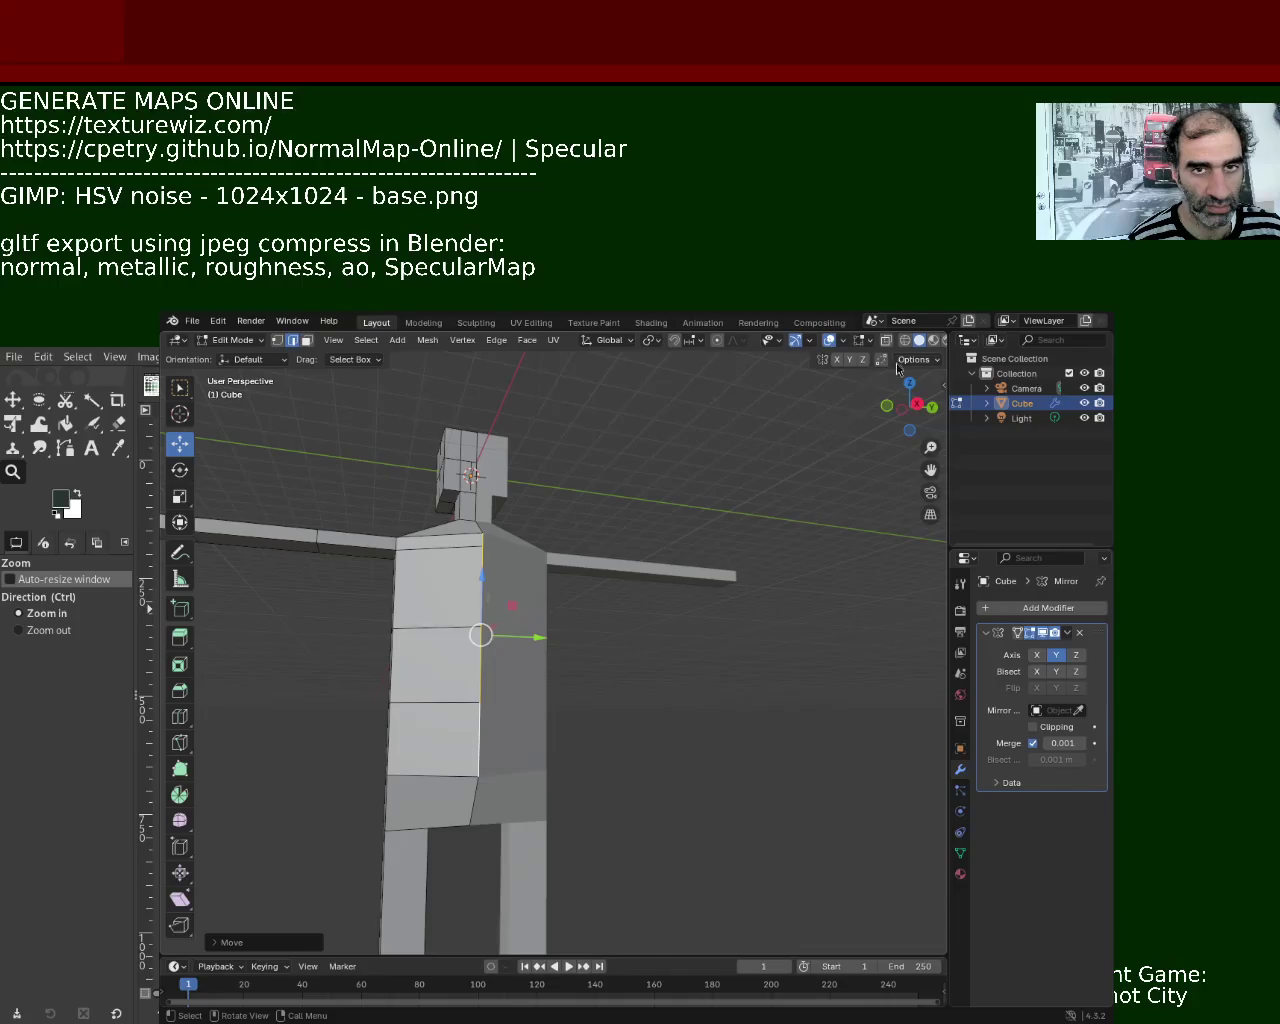
click(932, 341)
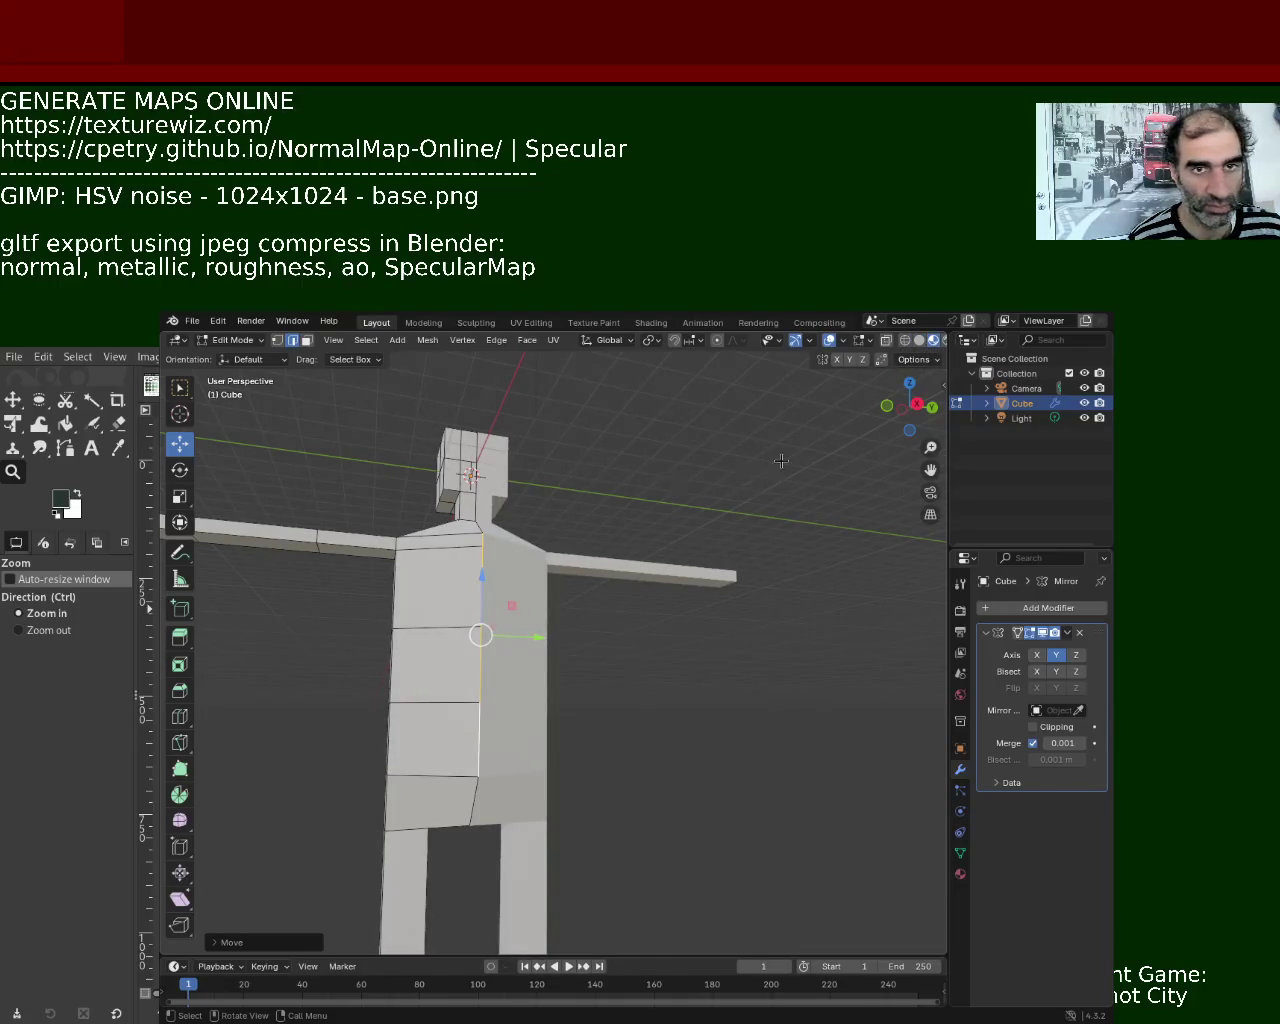
key(a)
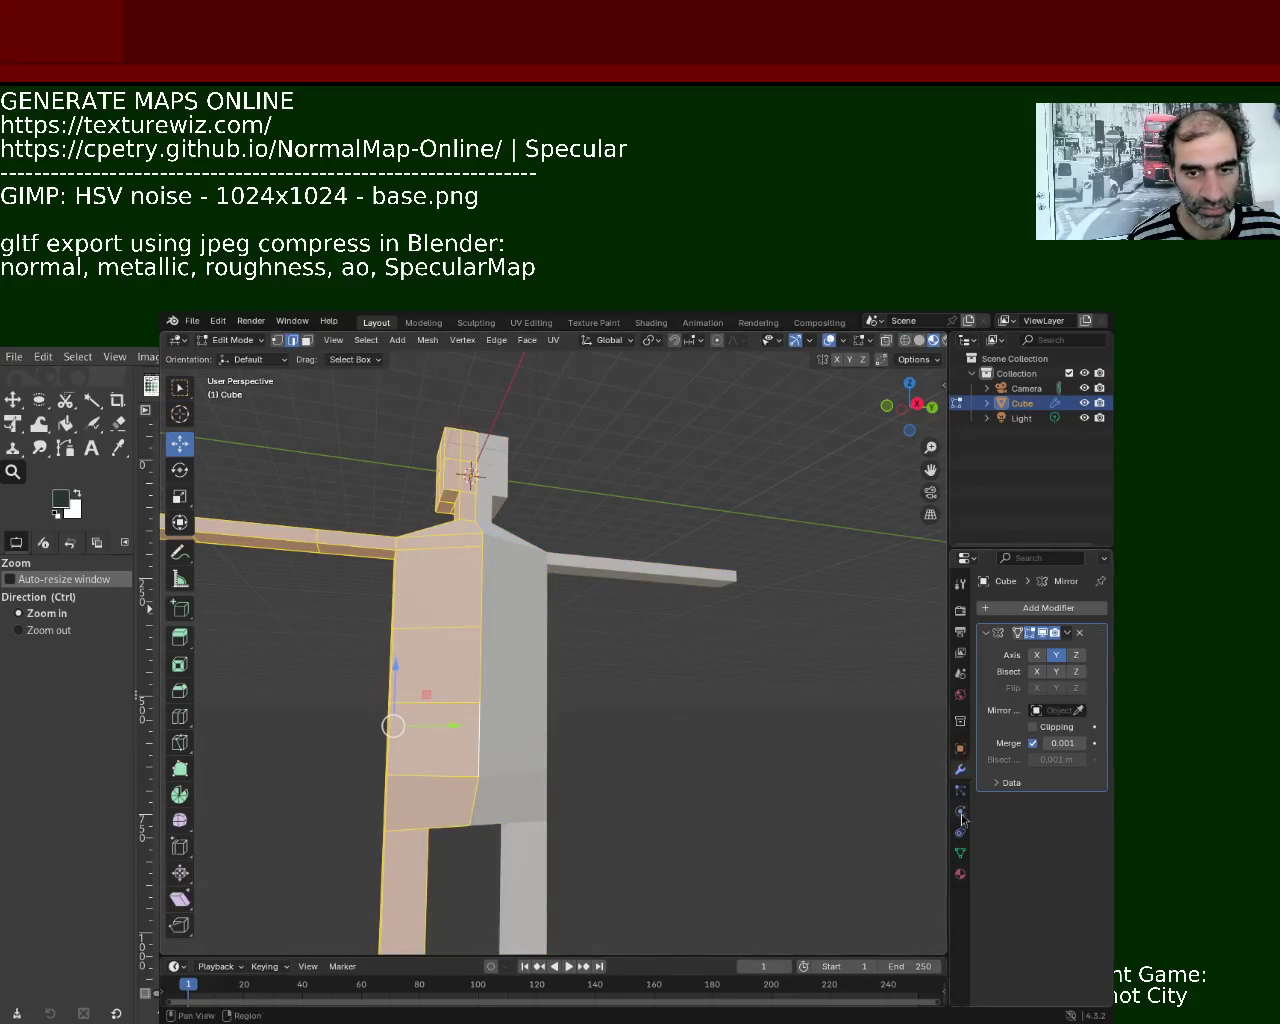
- Show the Cube's single Principled BSDF material, 'Material', and orbit around the figure
click(961, 873)
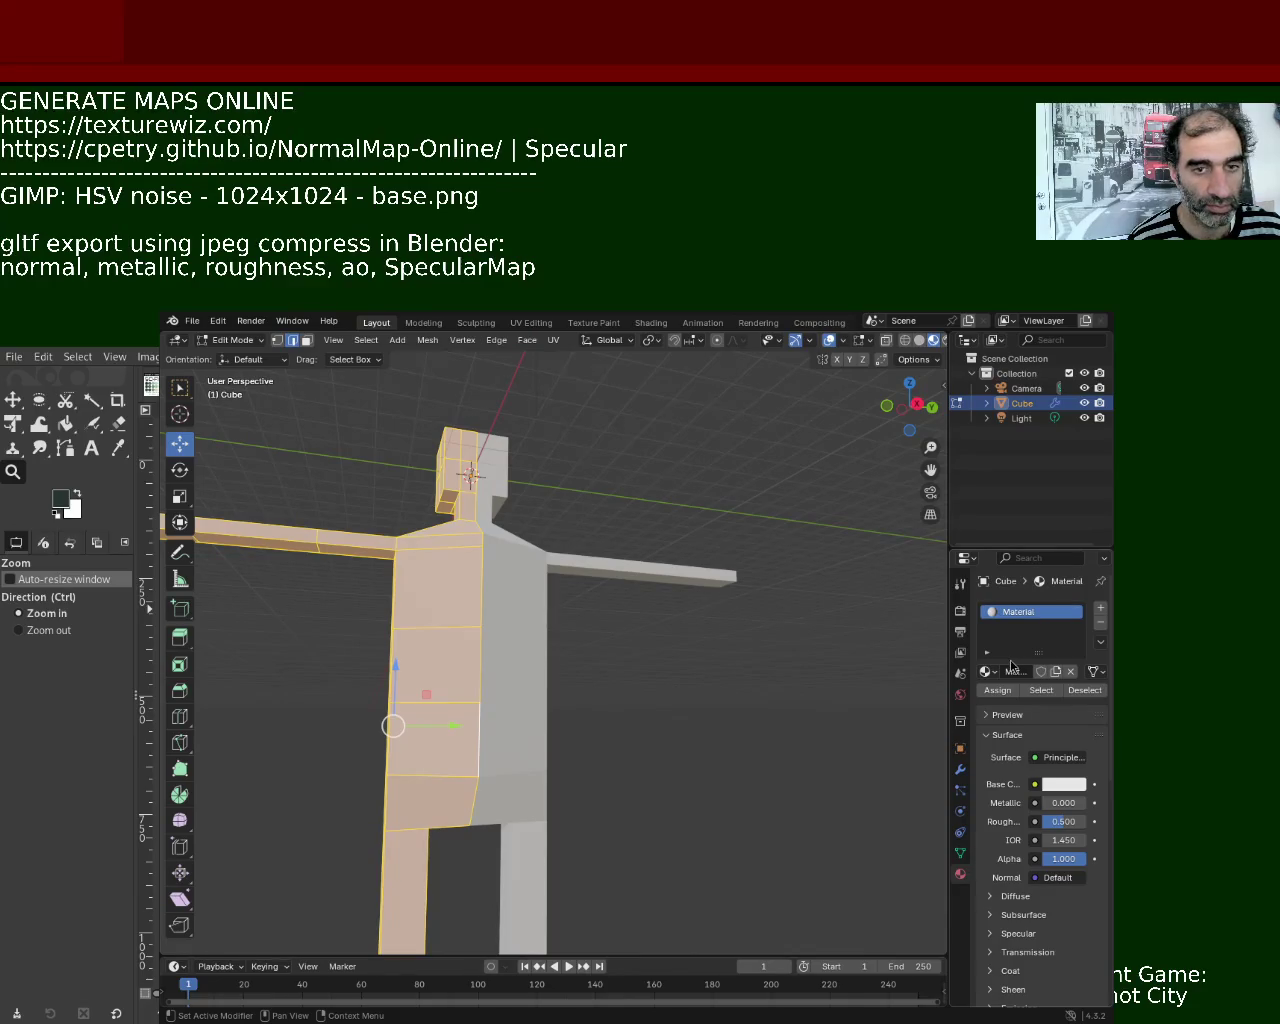
mouse_move(451, 463)
middle_down()
mouse_move(702, 482)
mouse_move(726, 605)
middle_up()
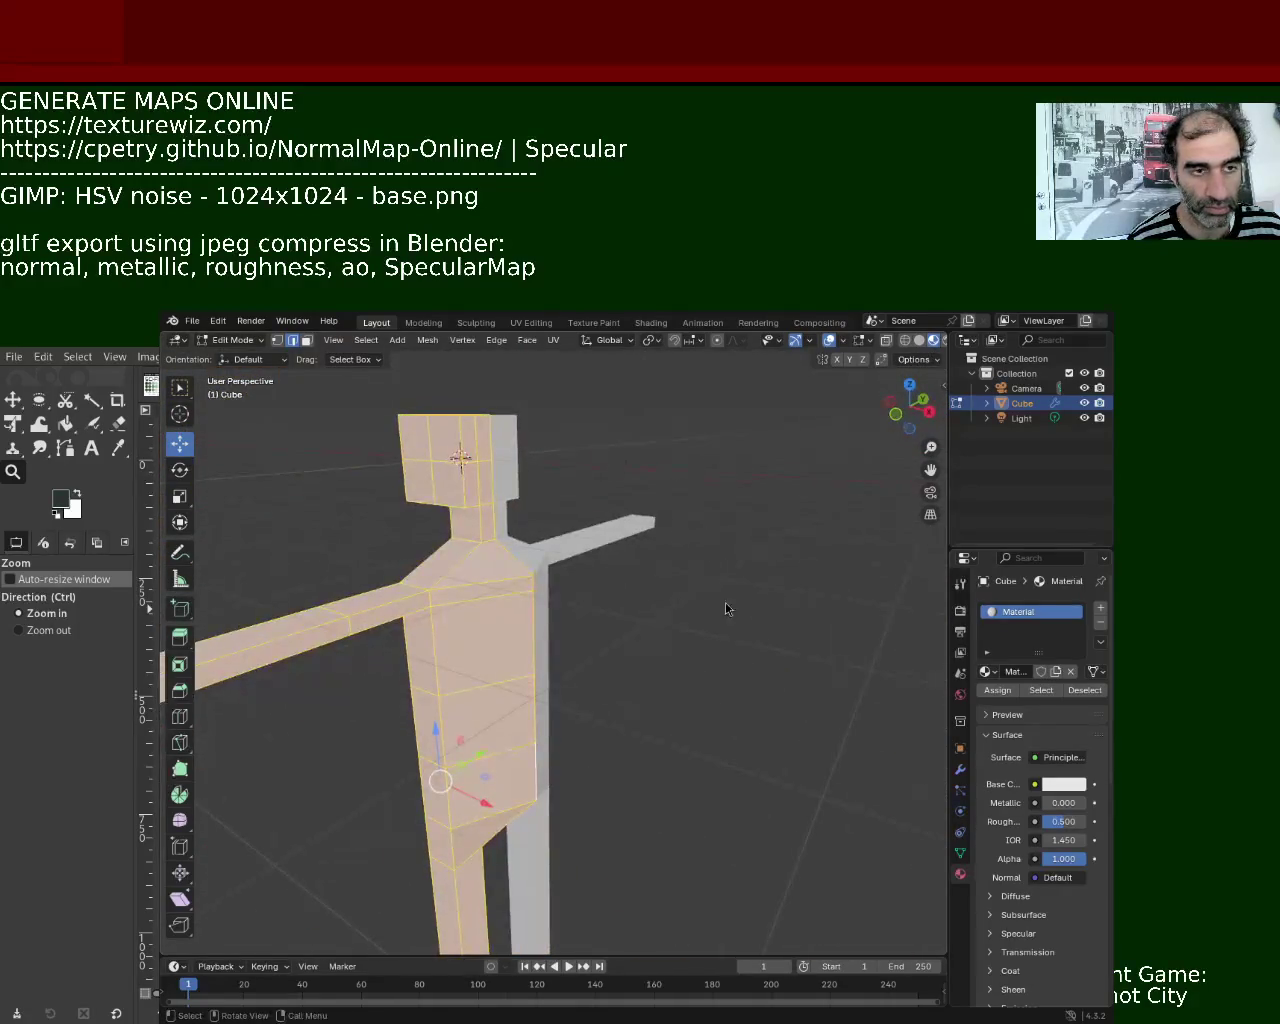
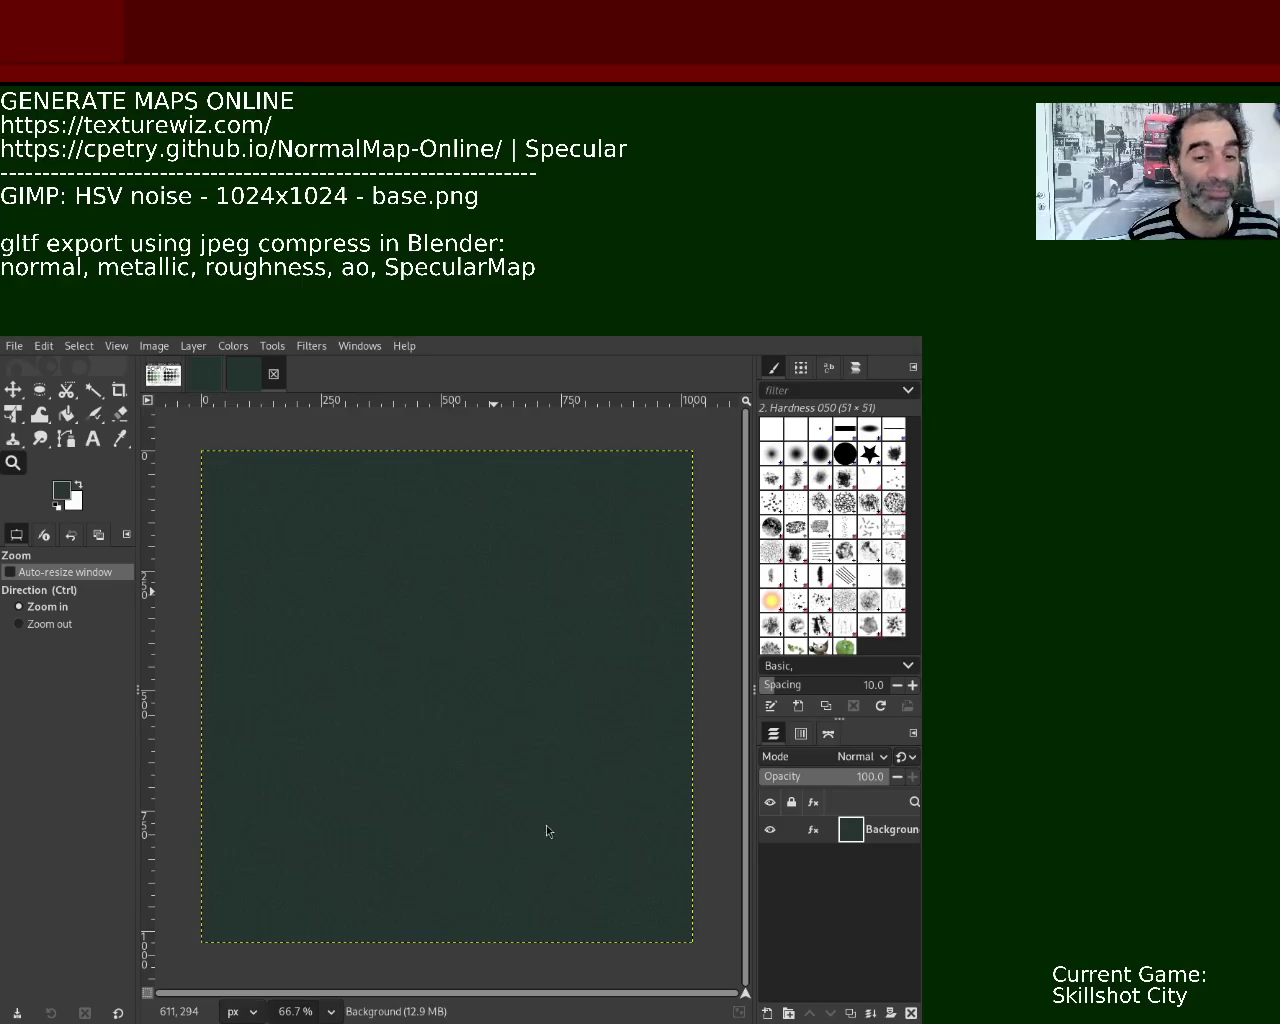
- Close the leftover noise image tabs so only the Sci-Fi Grunge palette image remains
click(163, 374)
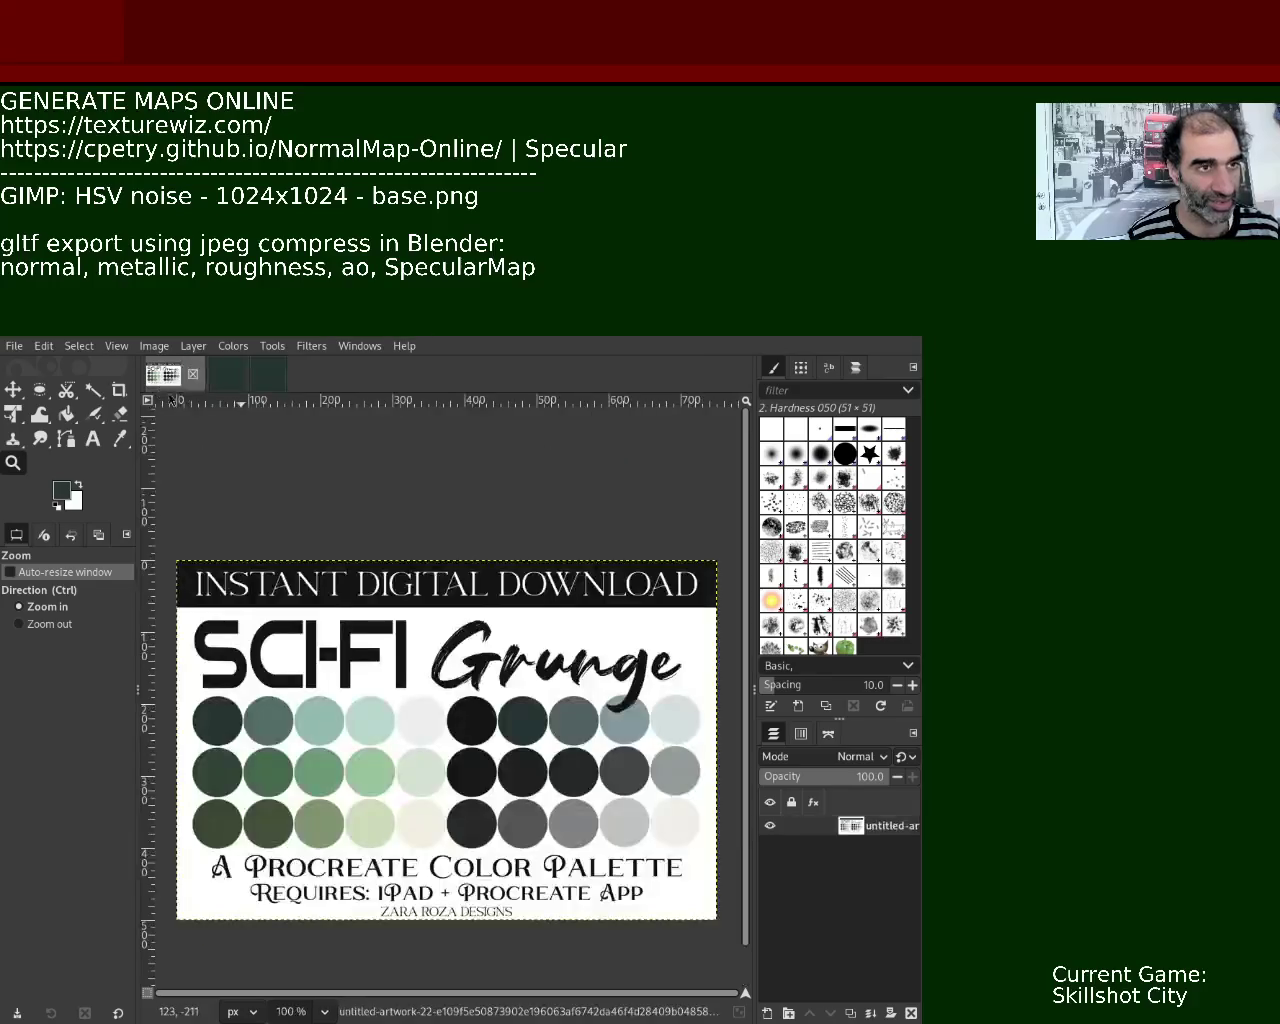
click(230, 380)
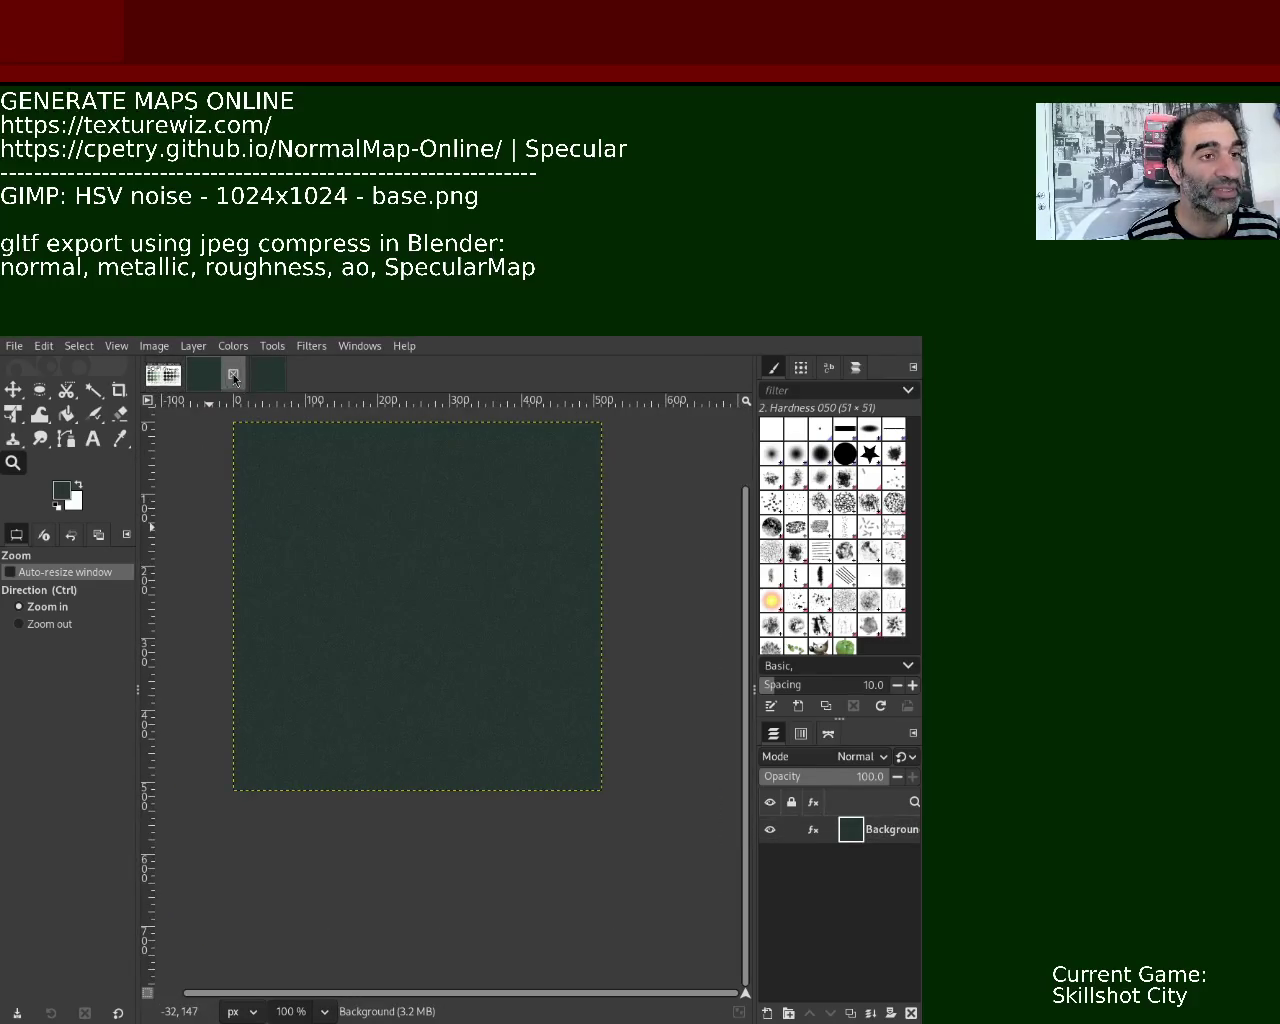
key(ctrl+w)
key(alt+2)
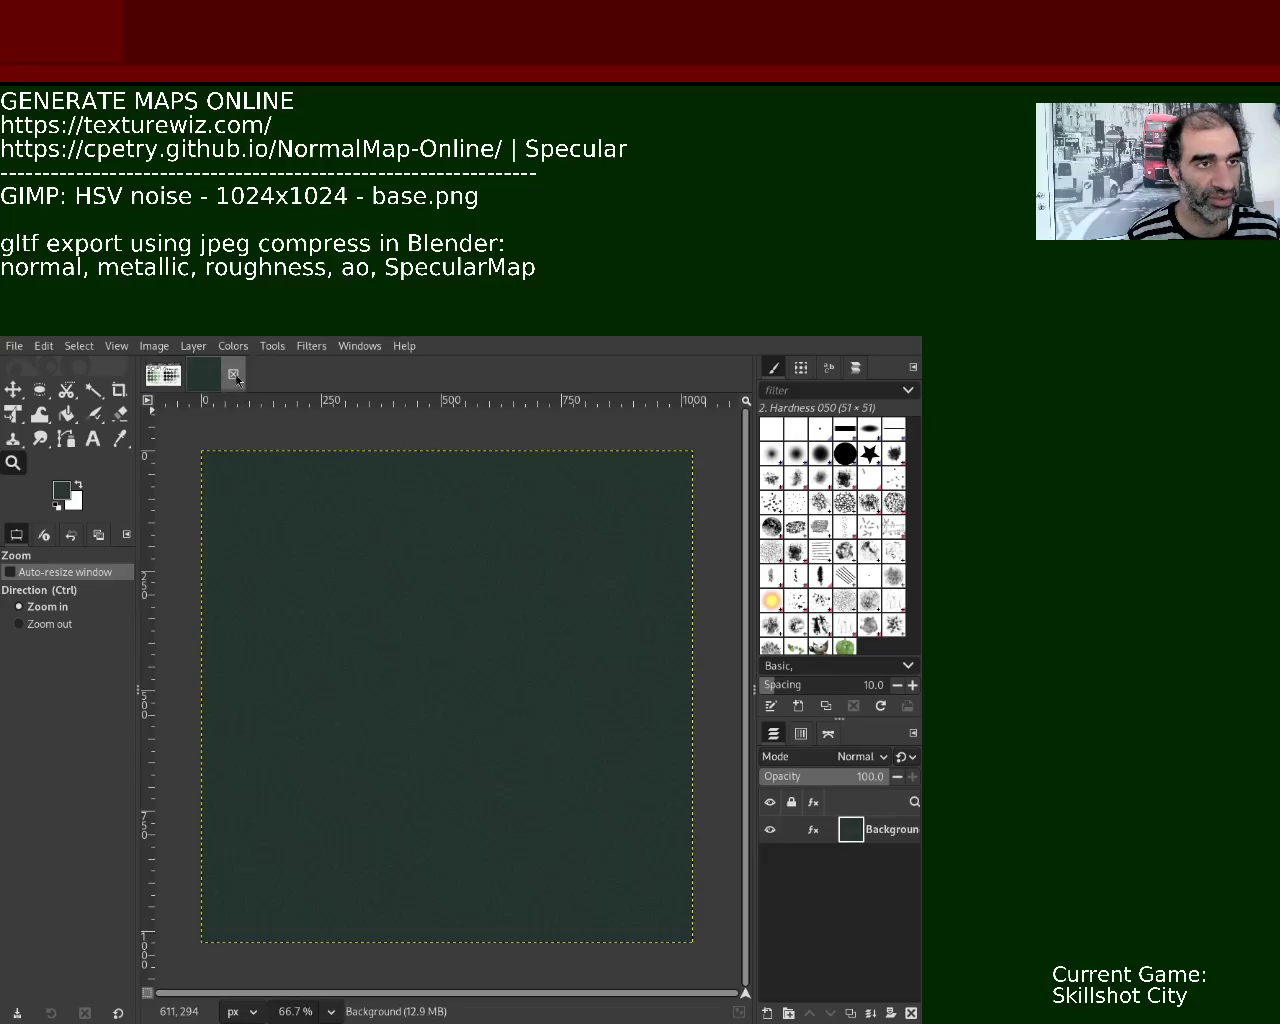
key(ctrl+w)
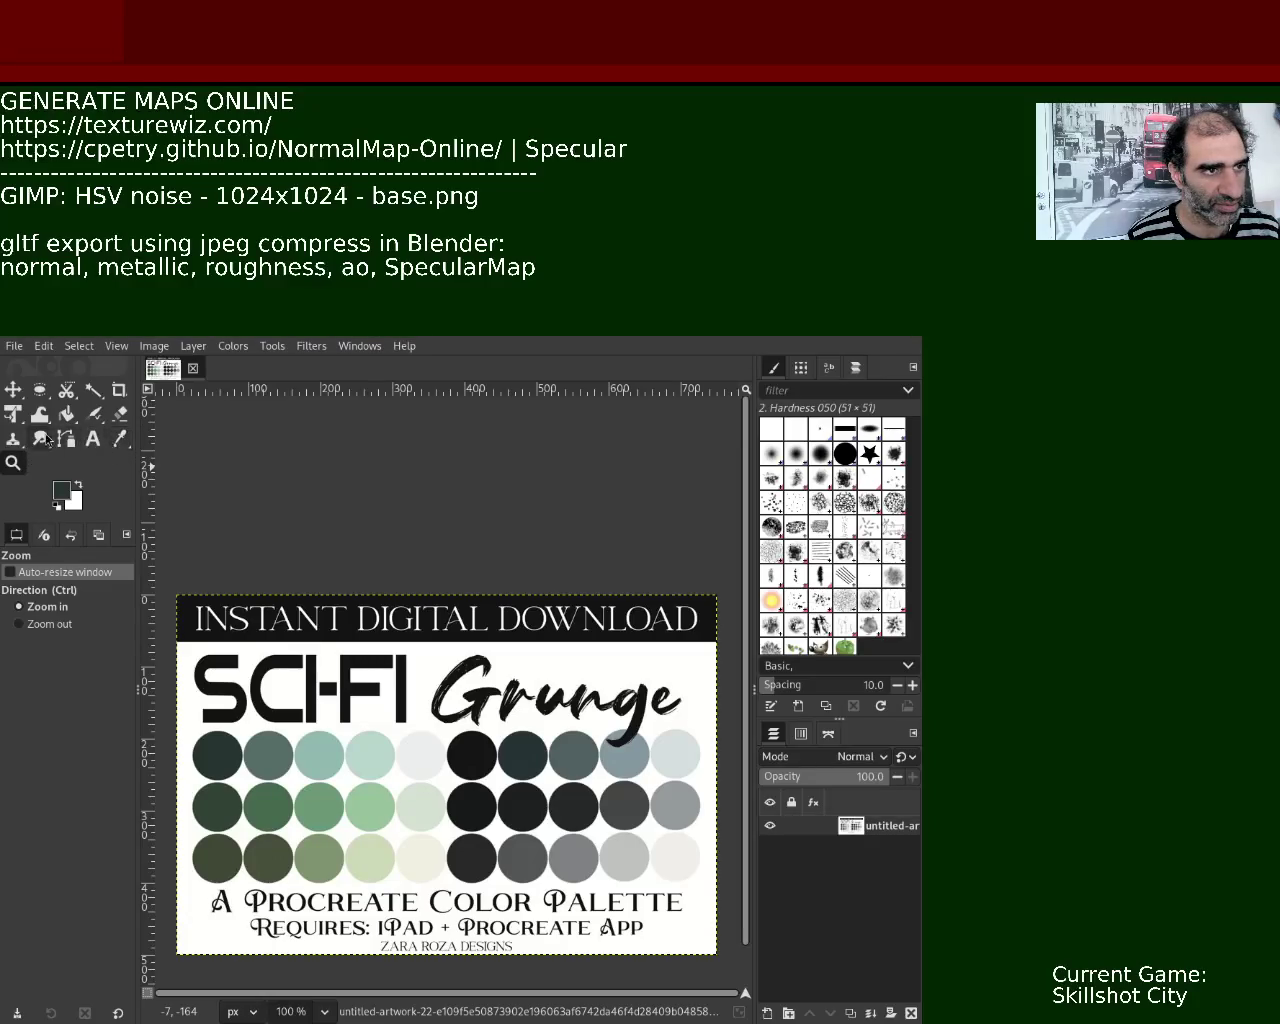
click(119, 438)
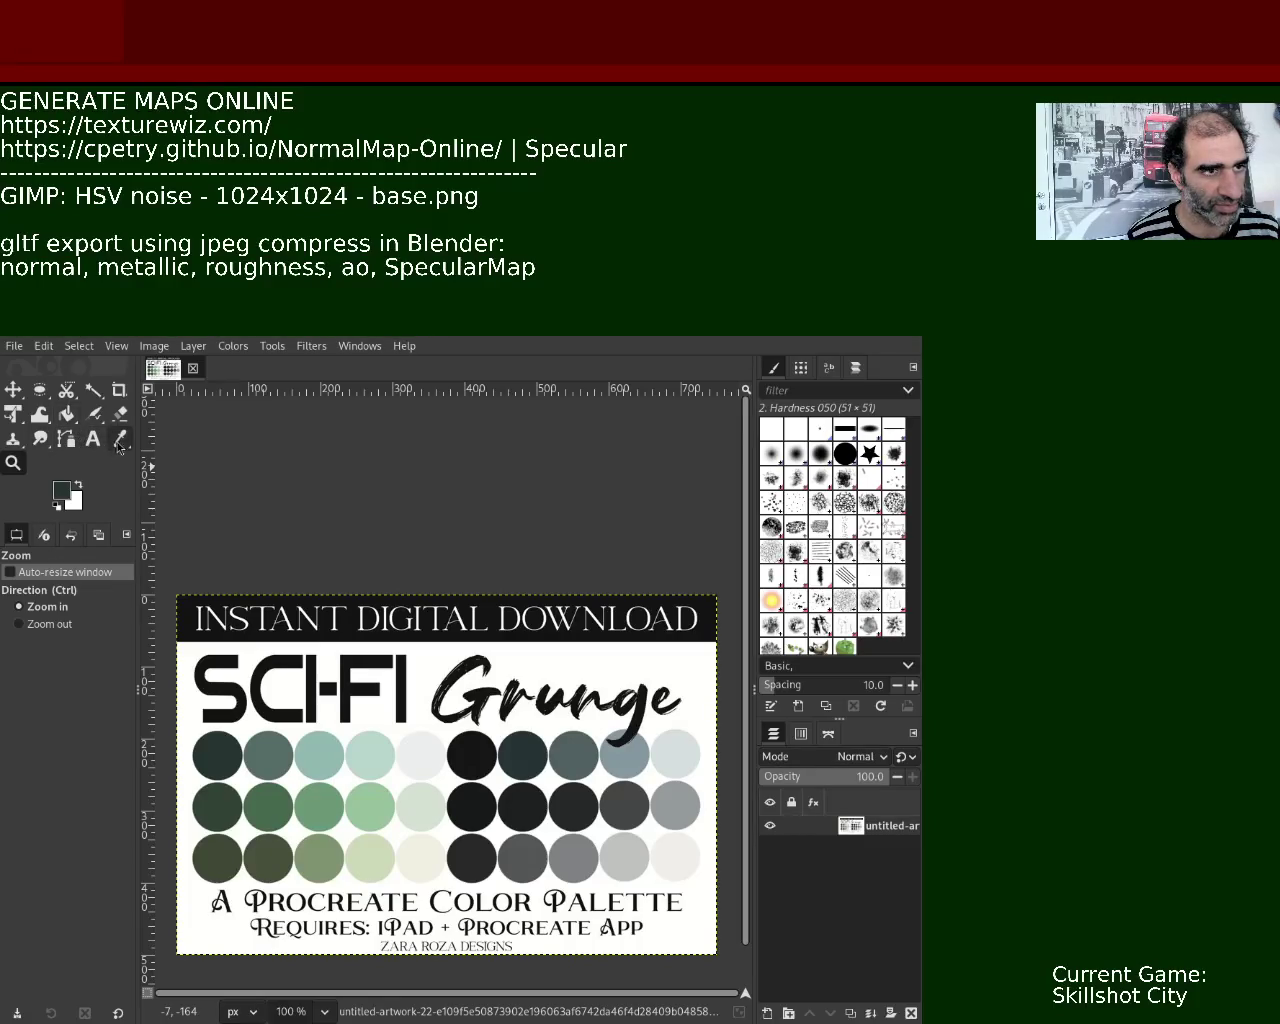
- Sample the second palette circle's grey-green, fill a new 1024x1024 image with it, and reapply HSV Noise
click(268, 752)
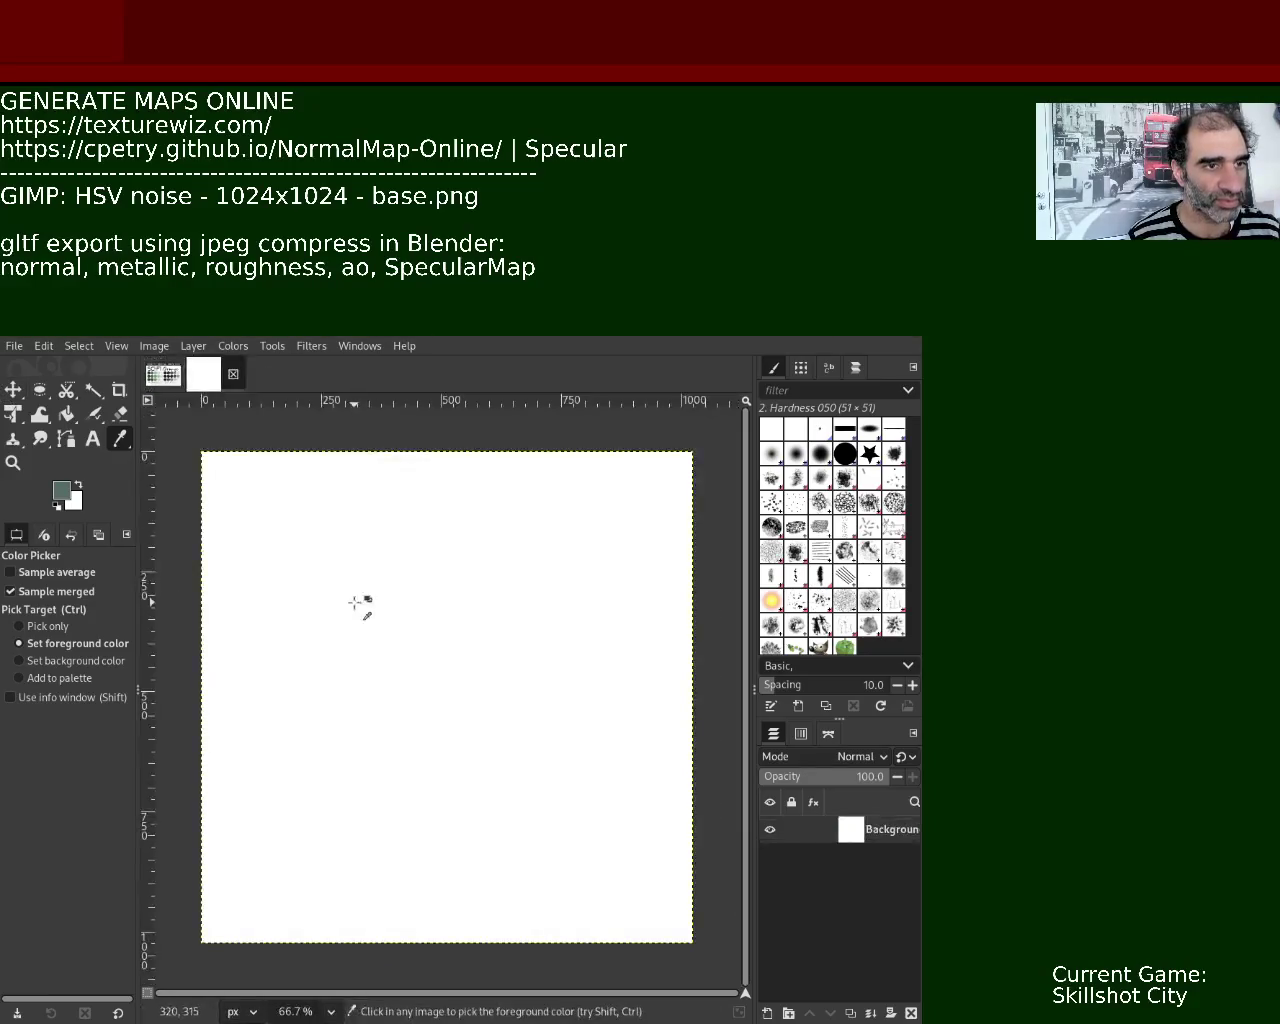
key(shift+b)
click(335, 588)
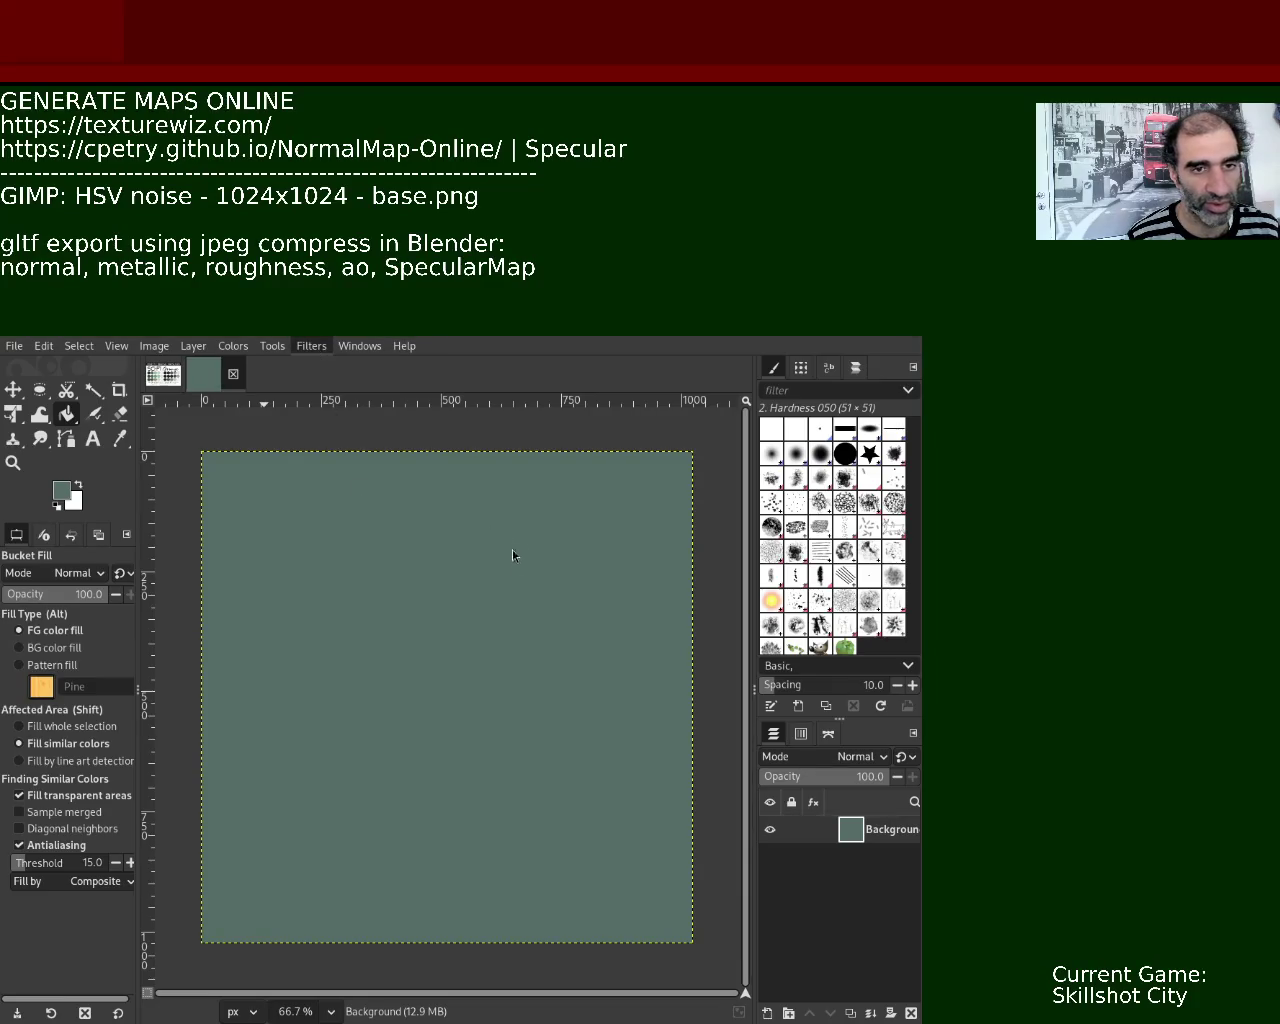
key(ctrl+f)
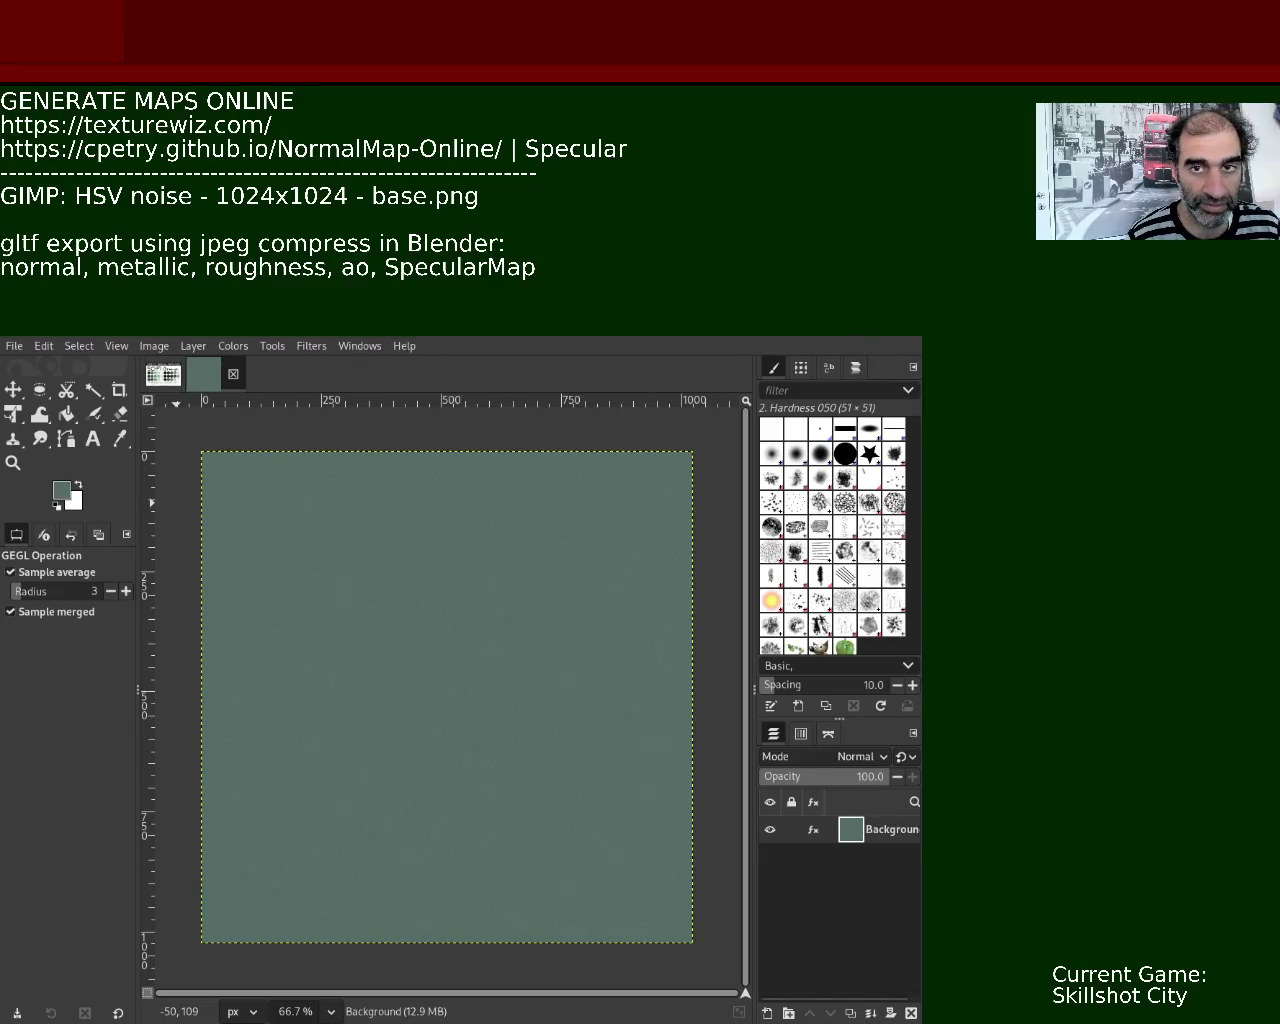
- Export the noisy sage-green texture as a PNG, then return to the palette image
key(ctrl+e)
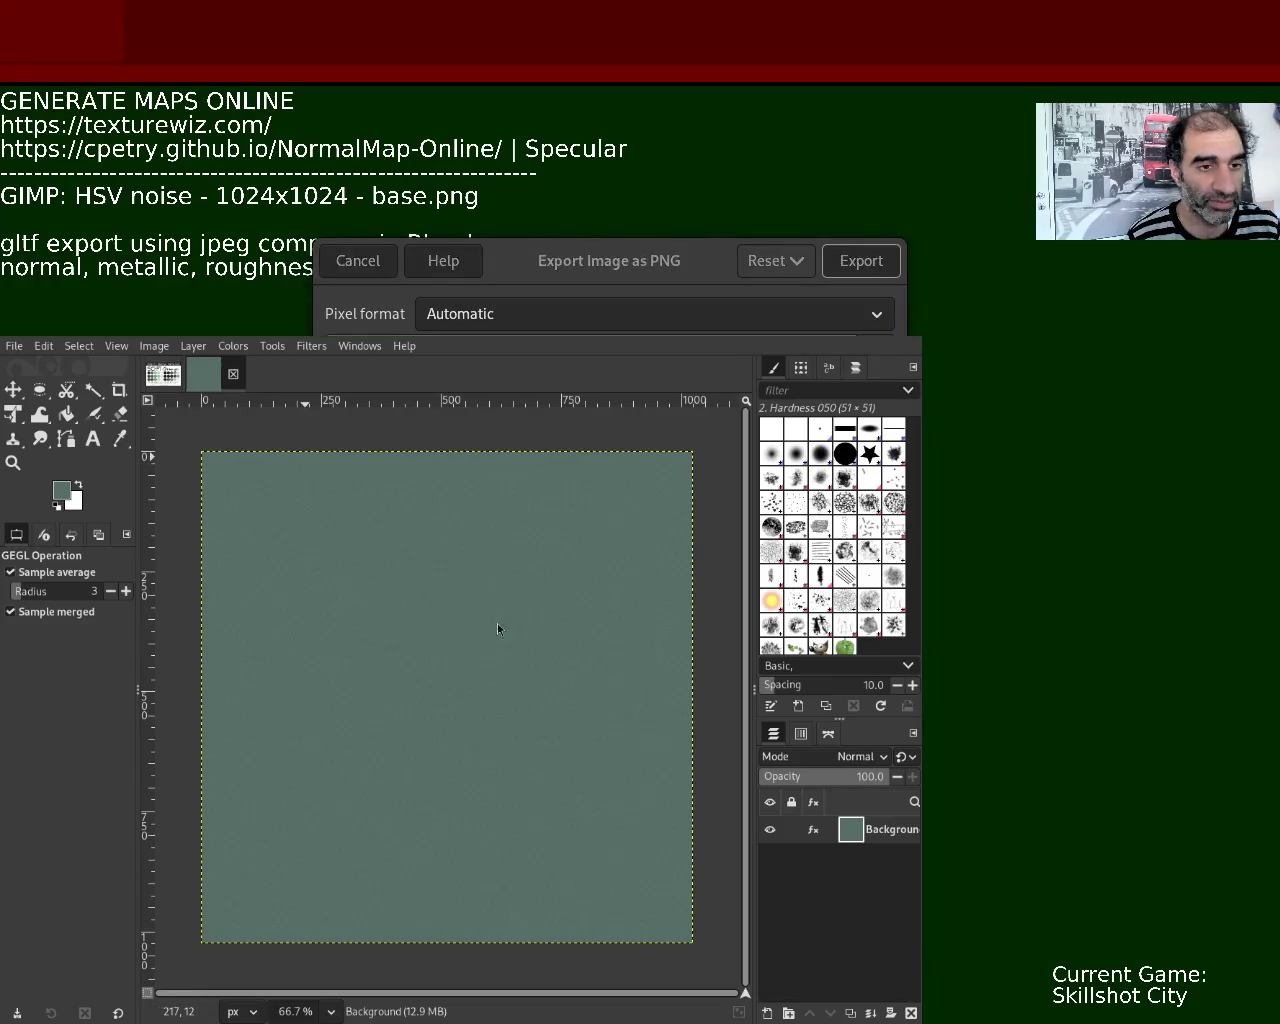
click(861, 261)
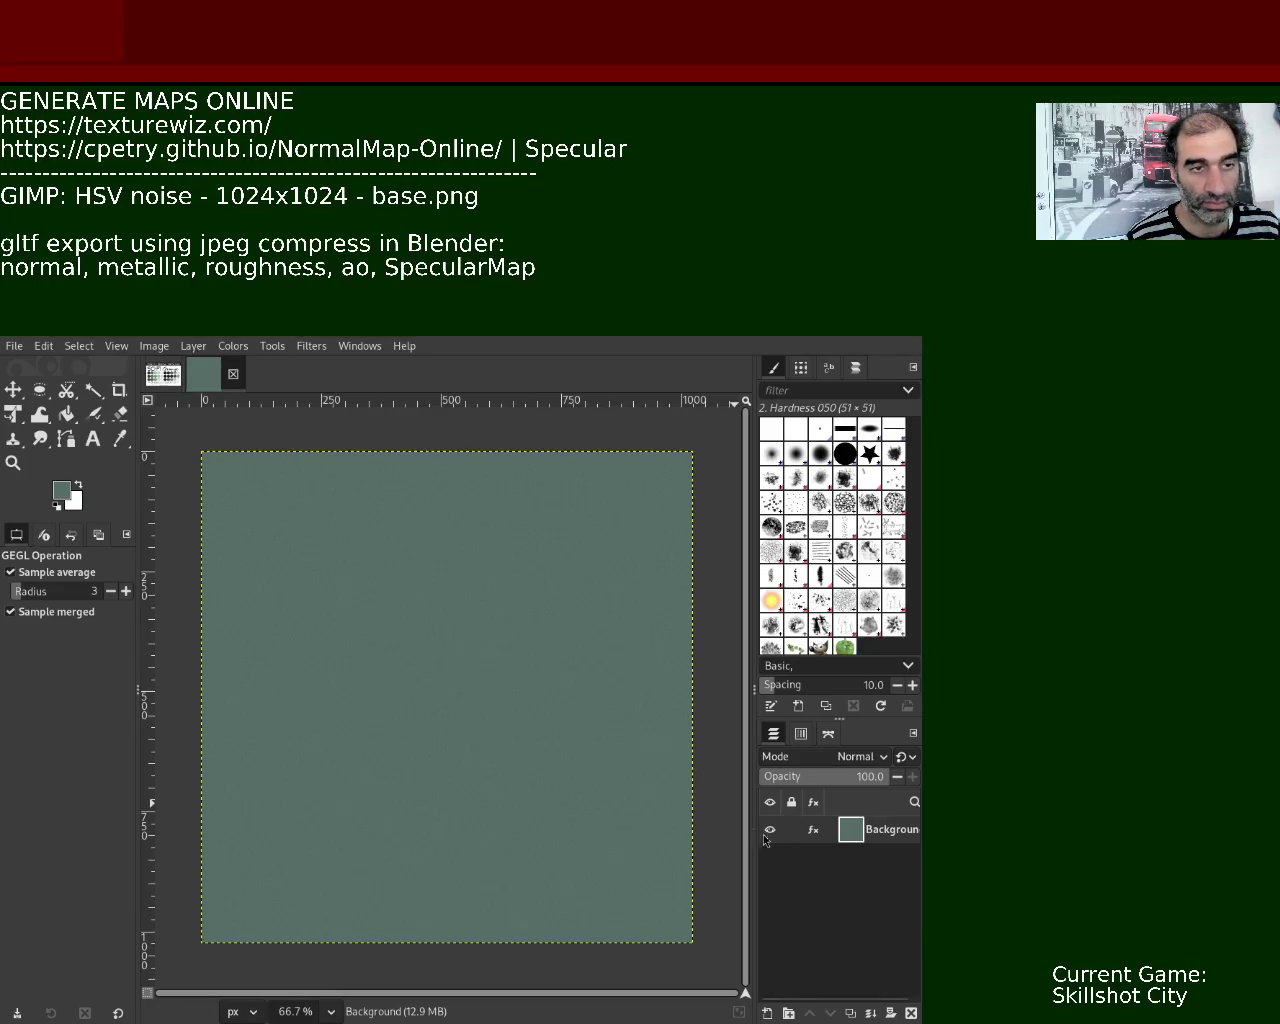
click(150, 376)
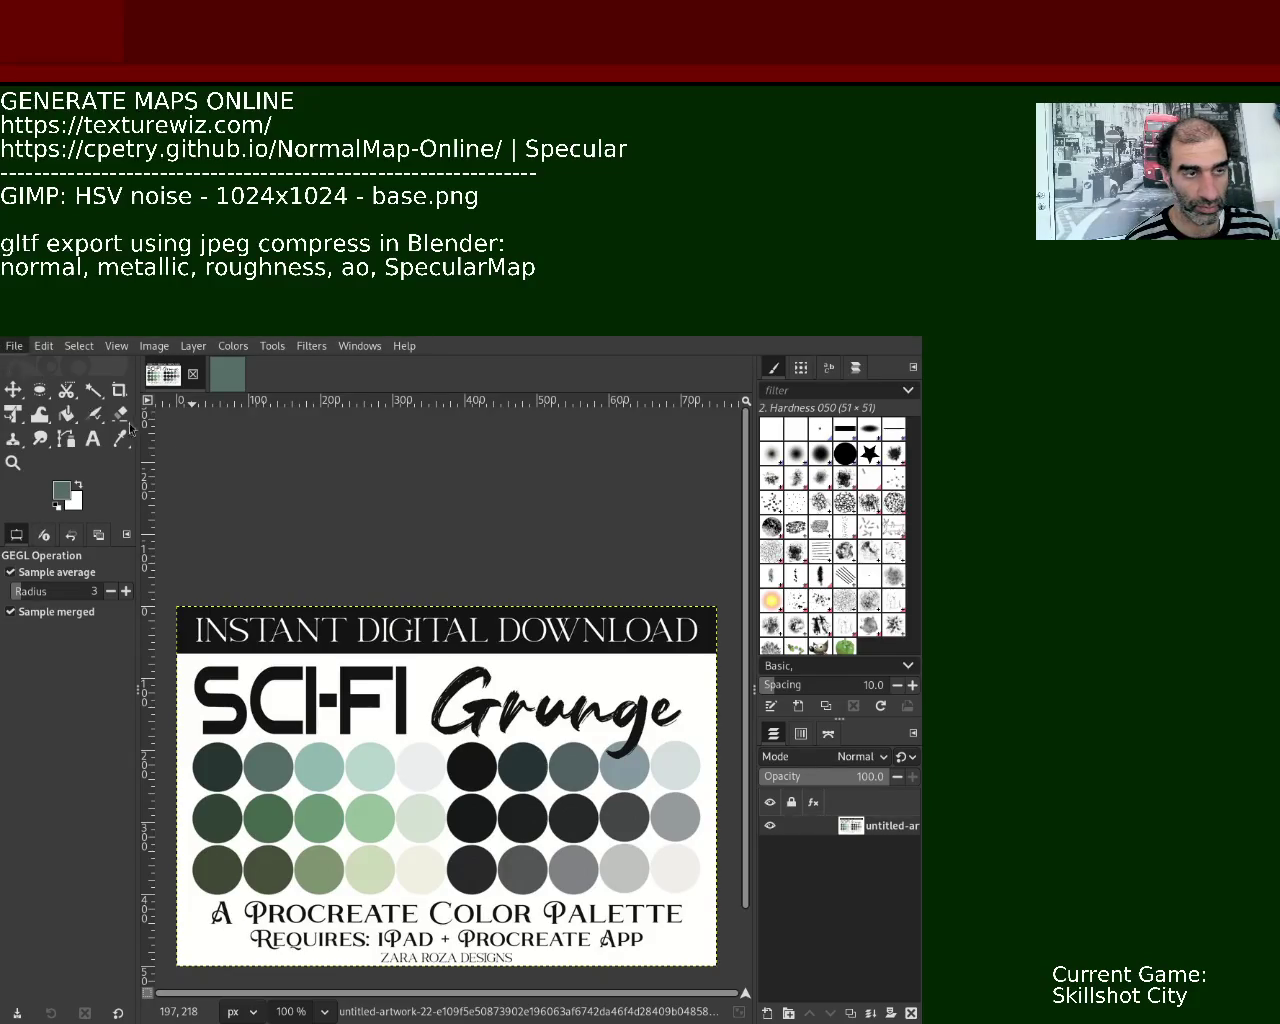
- Create a new image with the AO map as a layer and bucket-fill that layer sage-green
key(ctrl+shift+v)
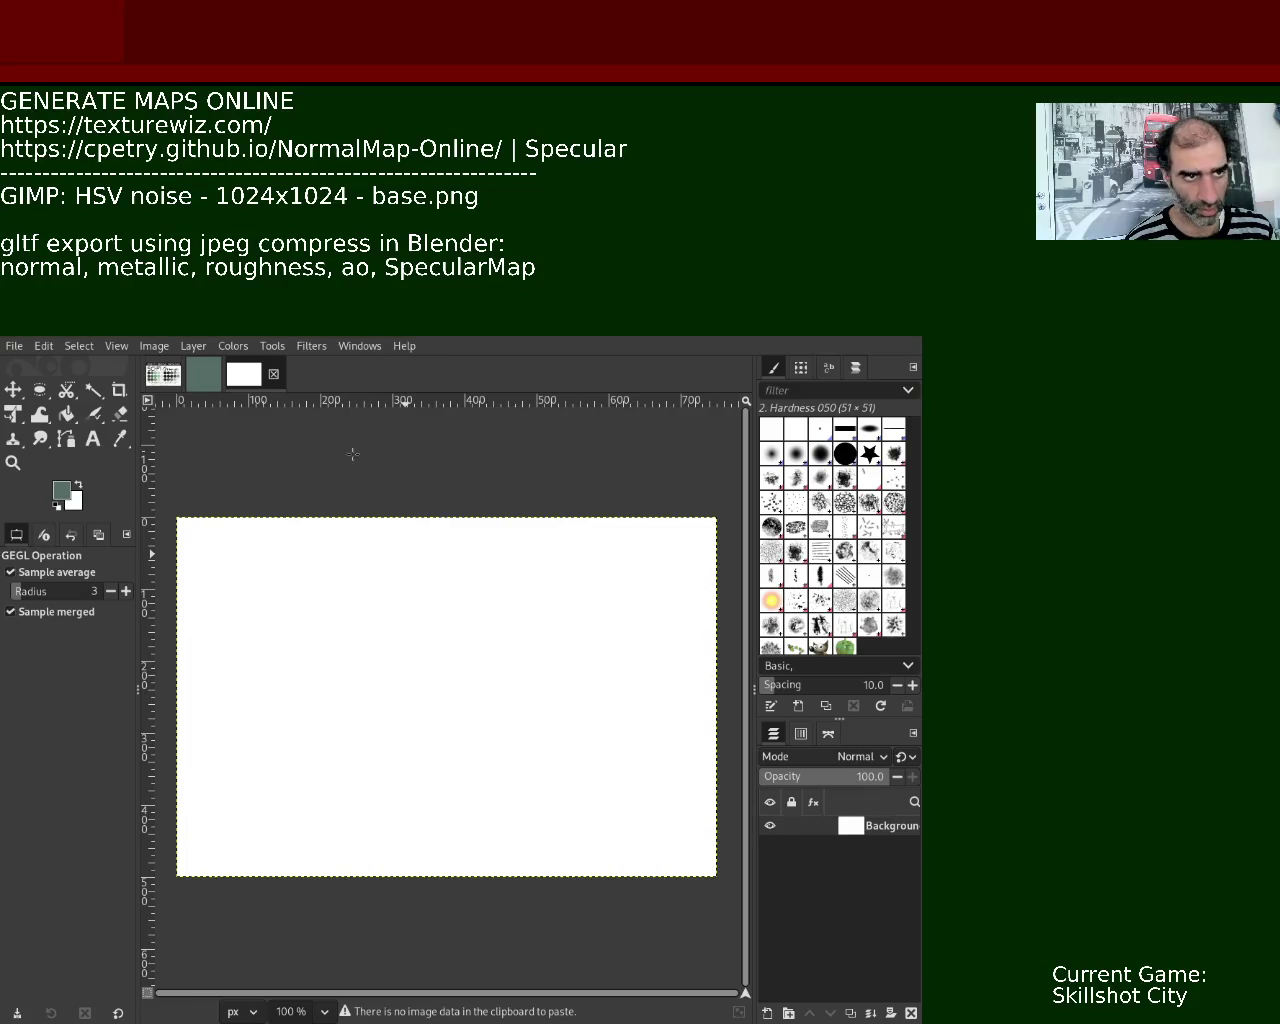
key(ctrl+v)
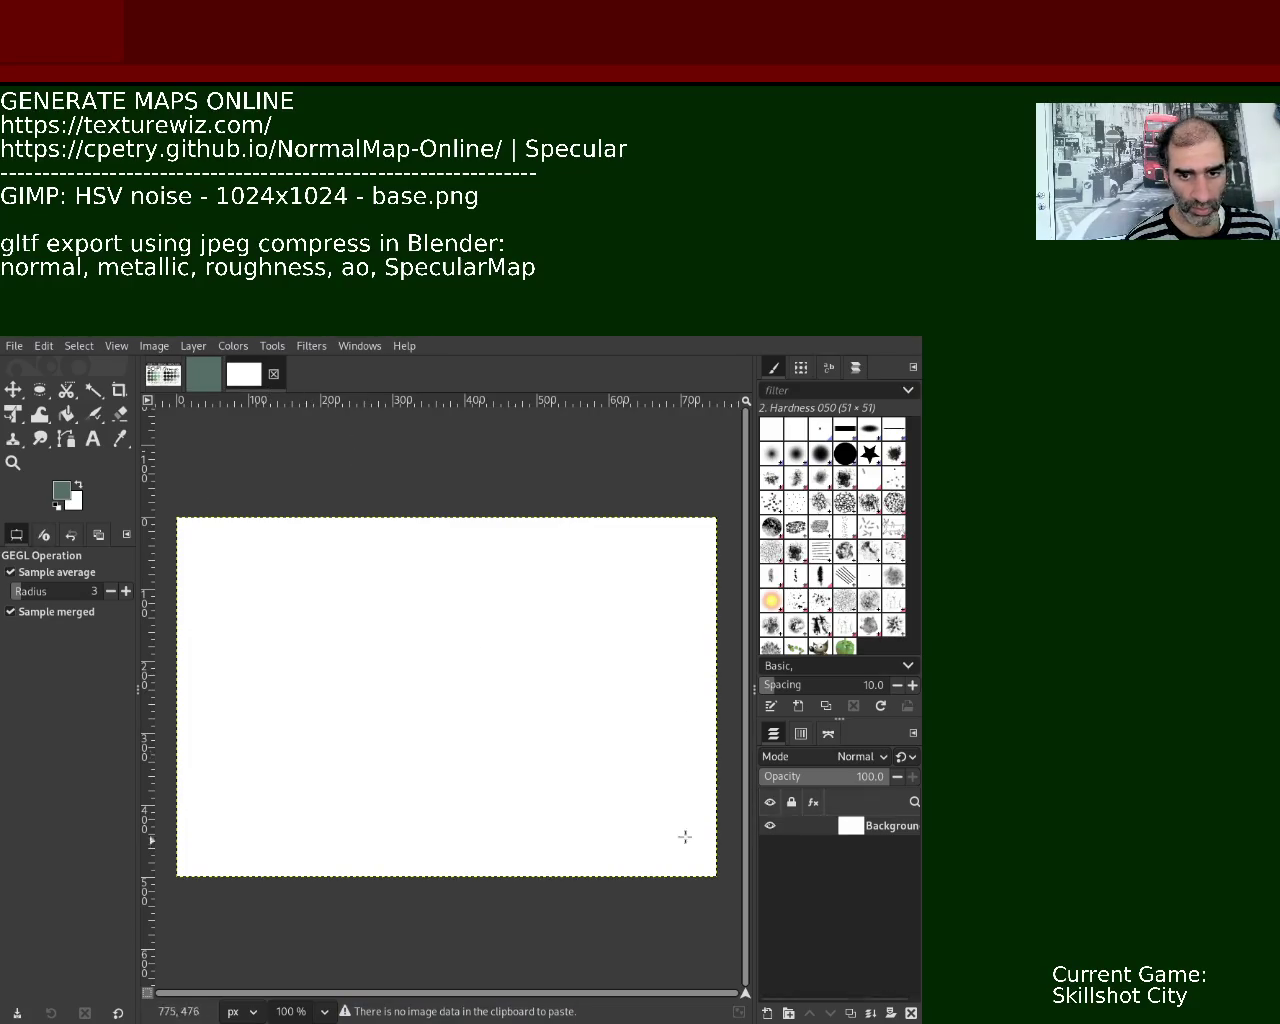
click(92, 414)
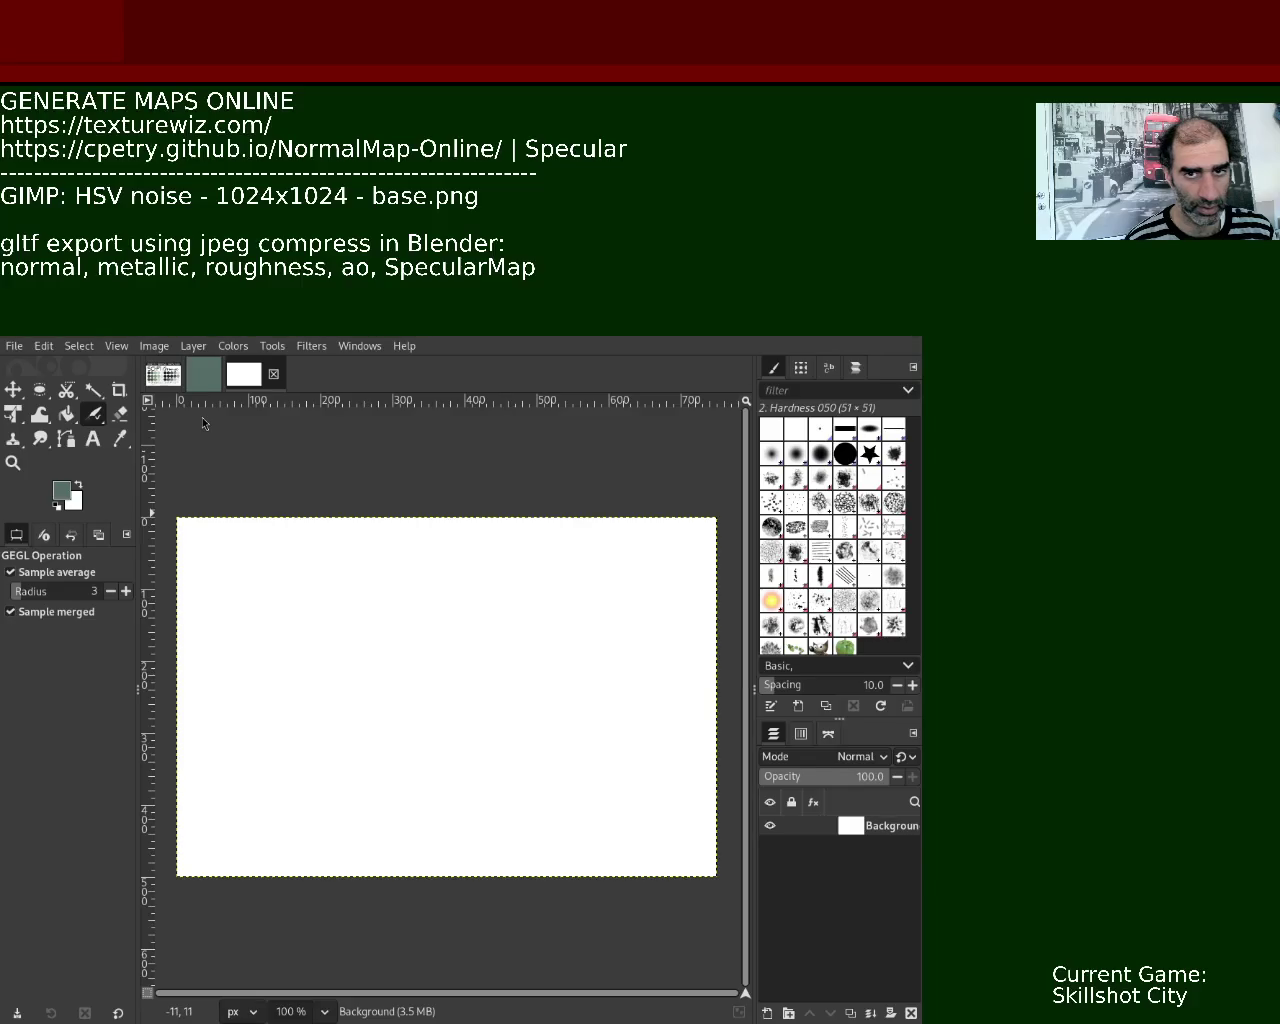
key(ctrl+v)
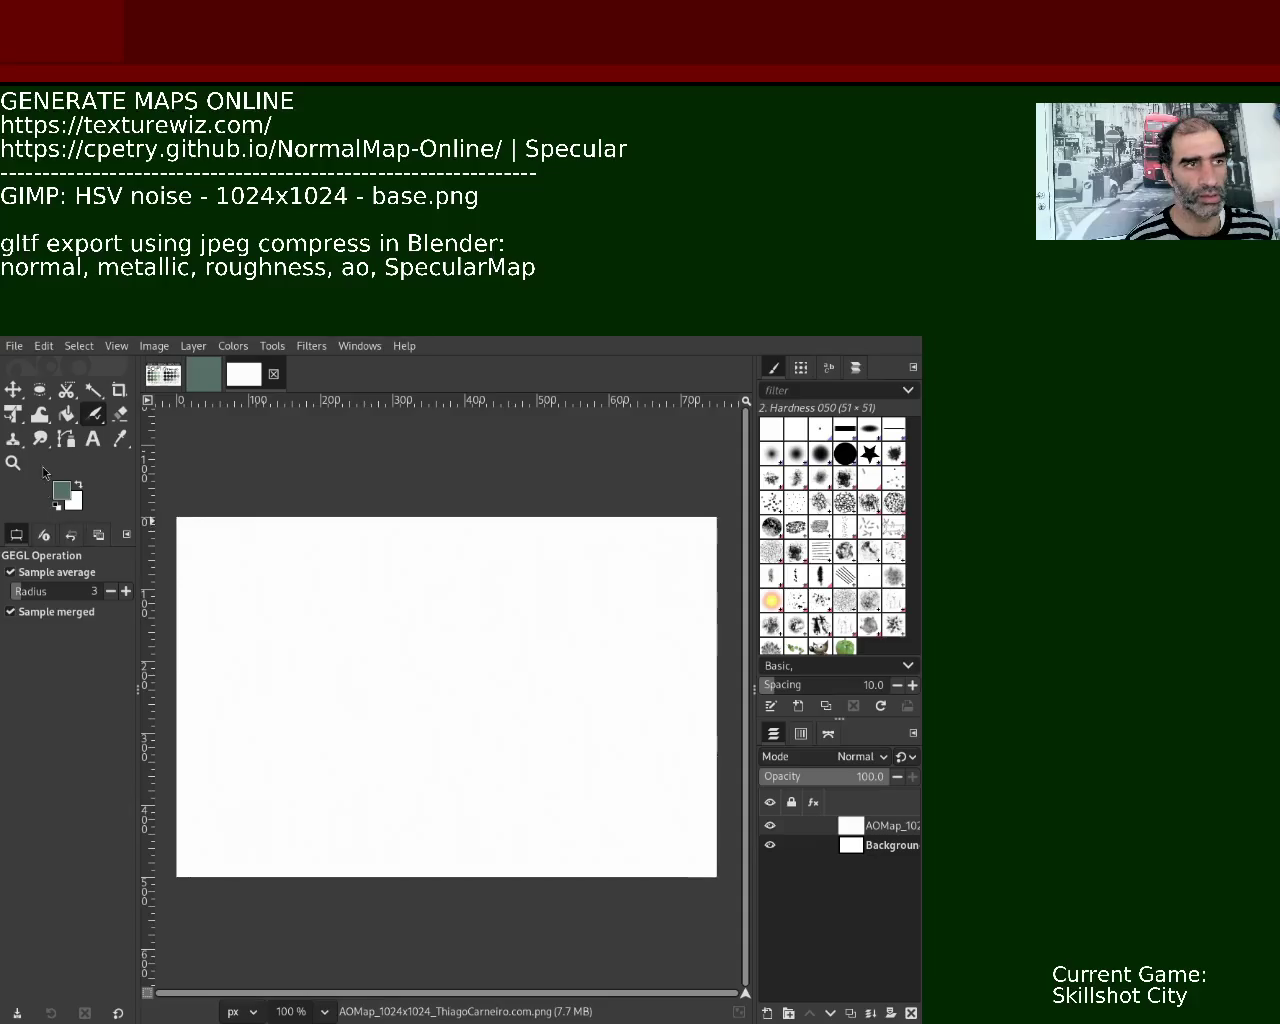
click(63, 418)
click(323, 569)
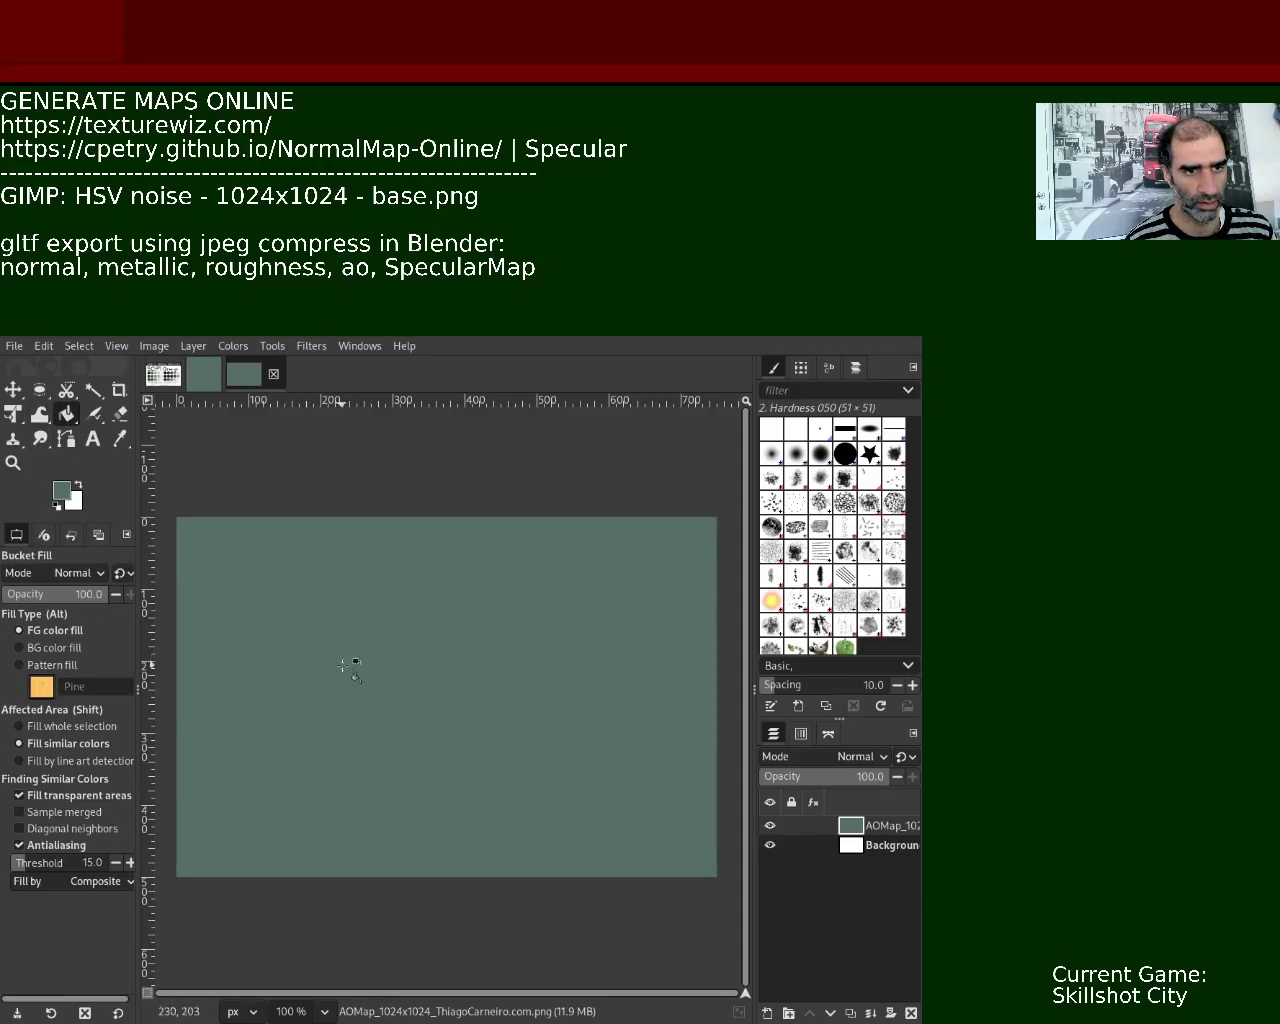